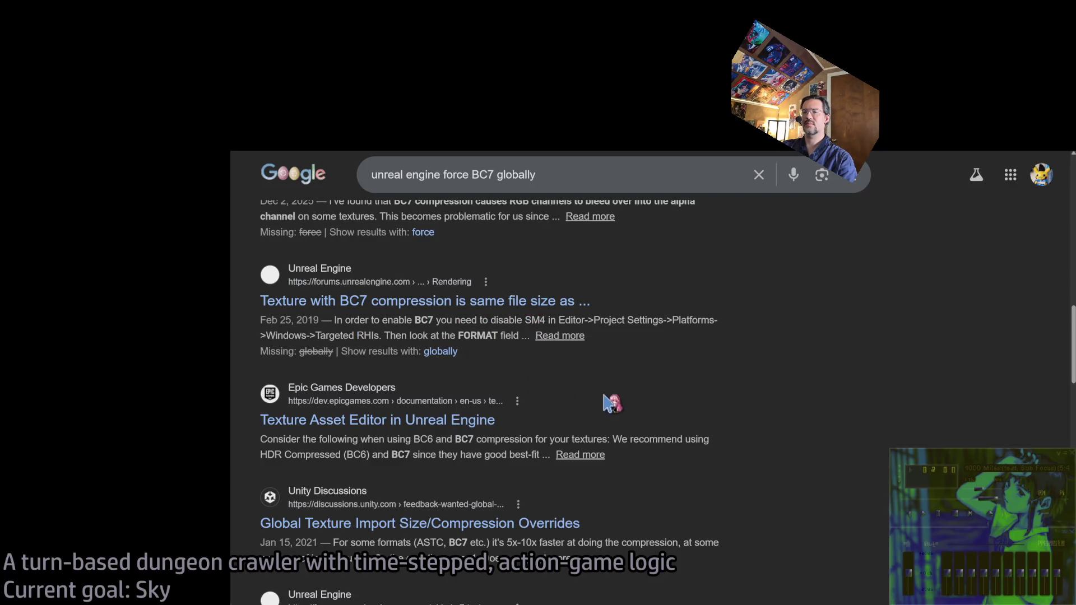
# Open the Epic Games 'Texture Asset Editor in Unreal Engine' result from the BC7 search
pyautogui.scroll(-1, 510, 417)
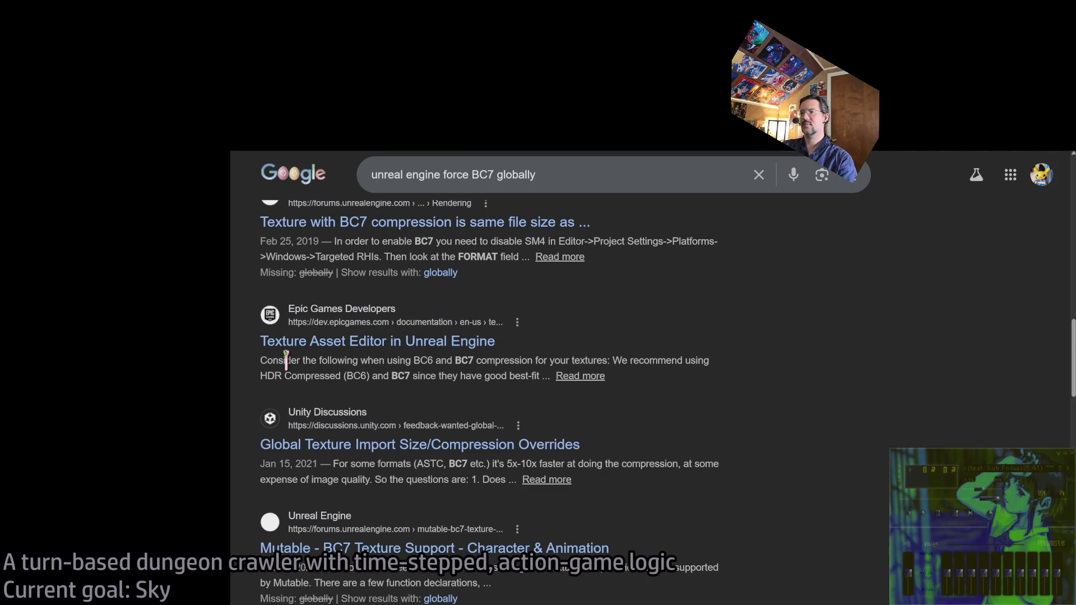
pyautogui.click(395, 348)
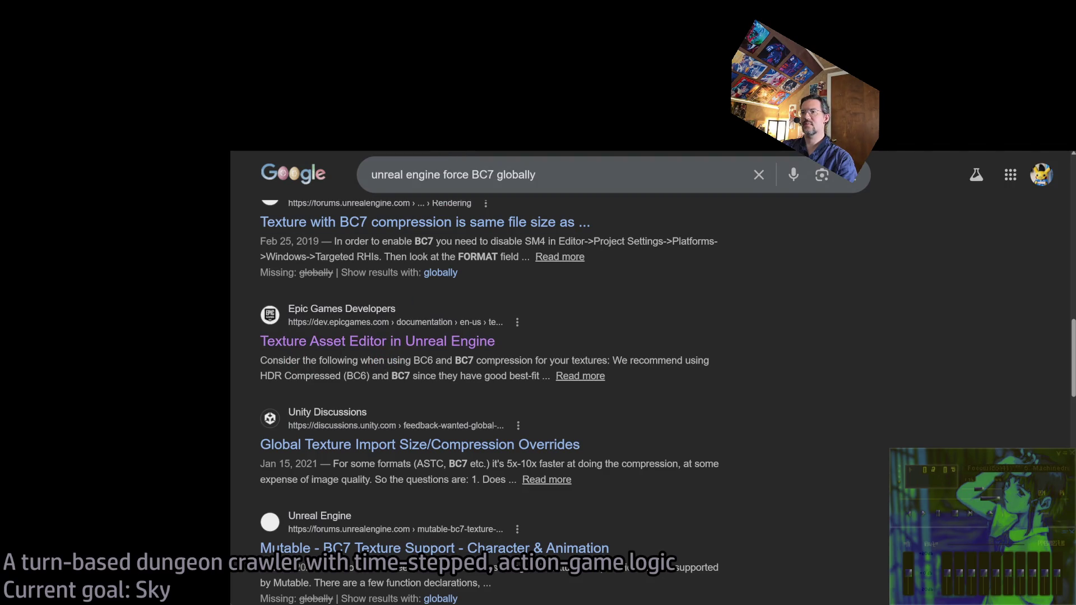
# Read down the Texture Asset Editor page to Additional Notes > BC6 and BC7 Compression
pyautogui.scroll(-5, 627, 399)
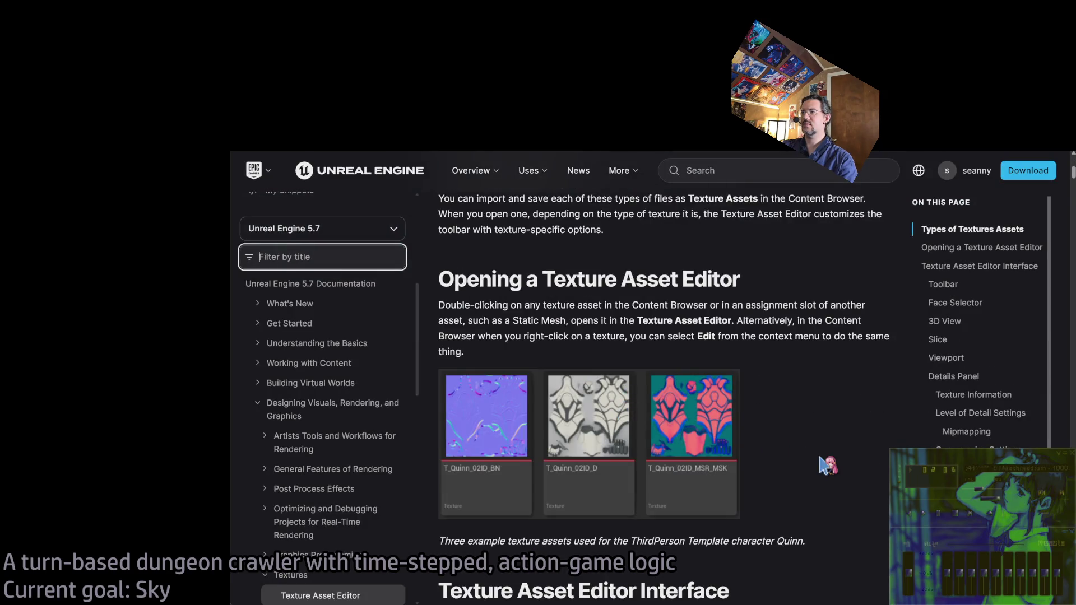
pyautogui.scroll(-7, 824, 460)
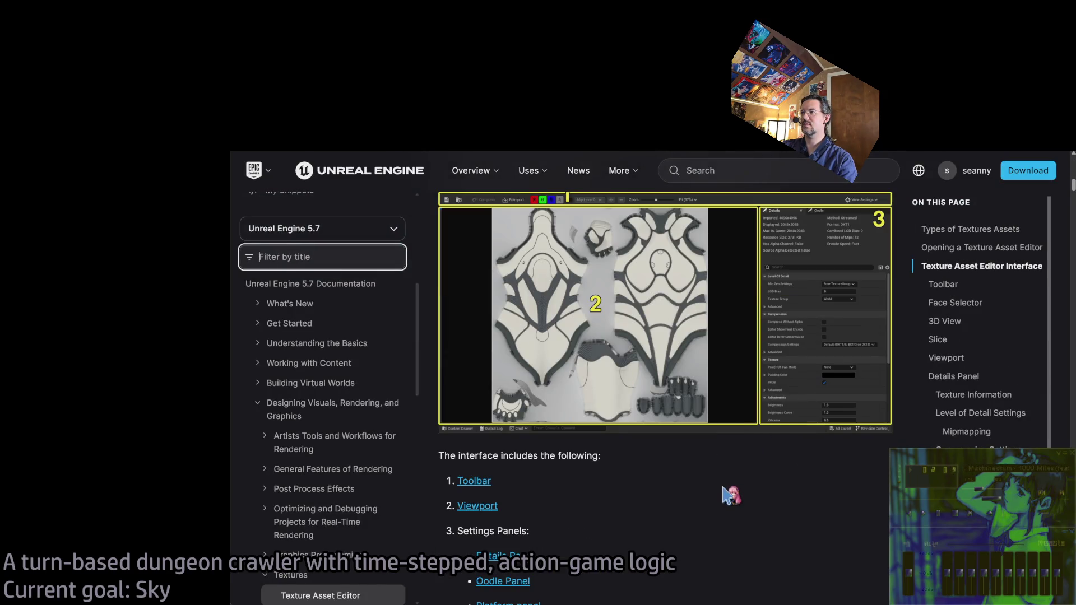
pyautogui.scroll(-8, 730, 496)
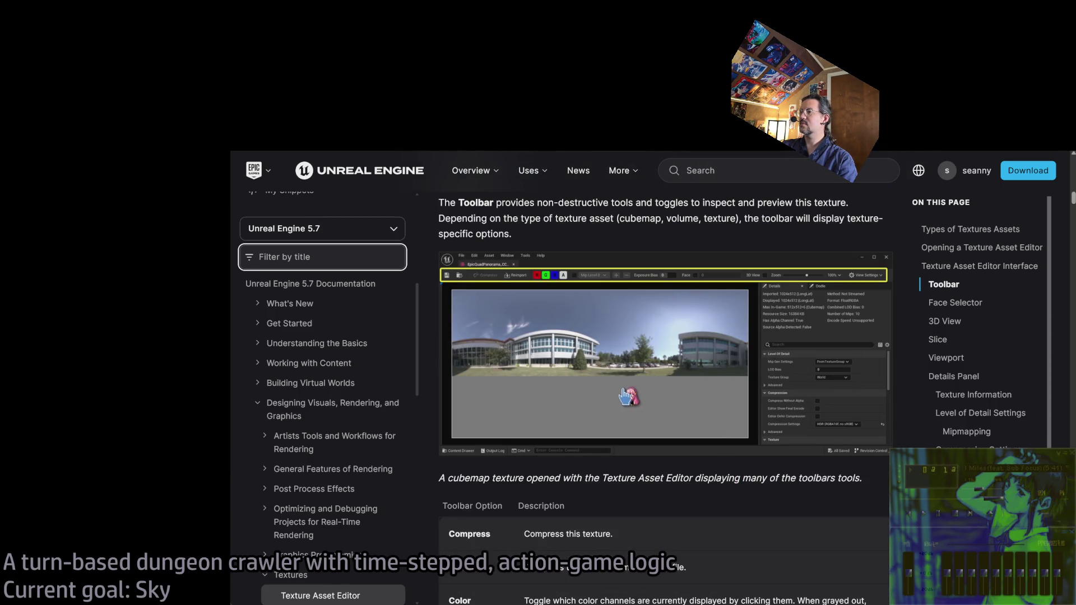
pyautogui.scroll(-5, 634, 403)
pyautogui.scroll(-20, 638, 410)
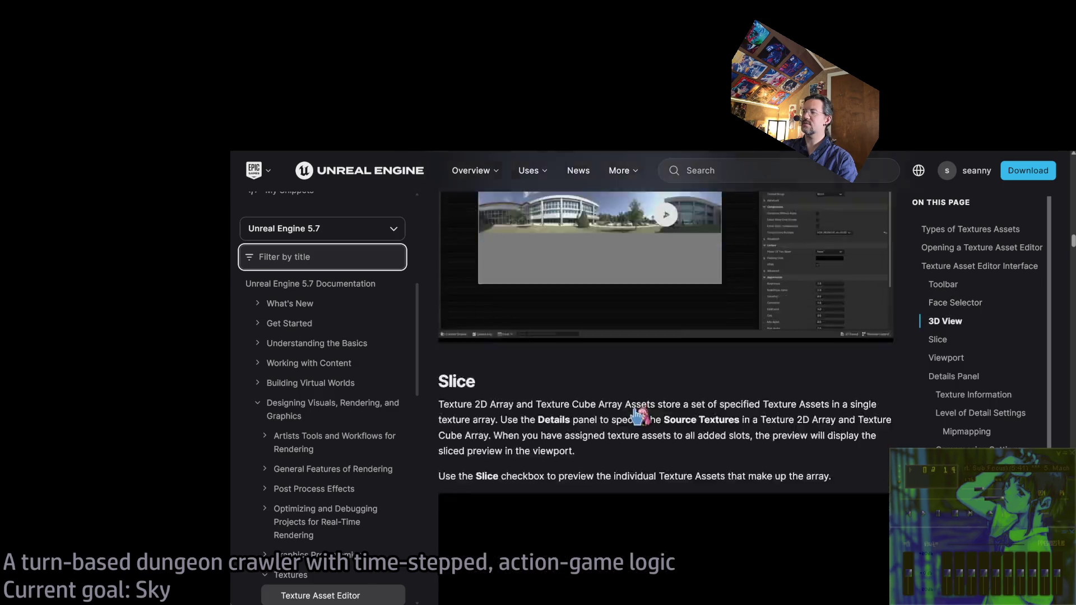
pyautogui.scroll(-14, 737, 370)
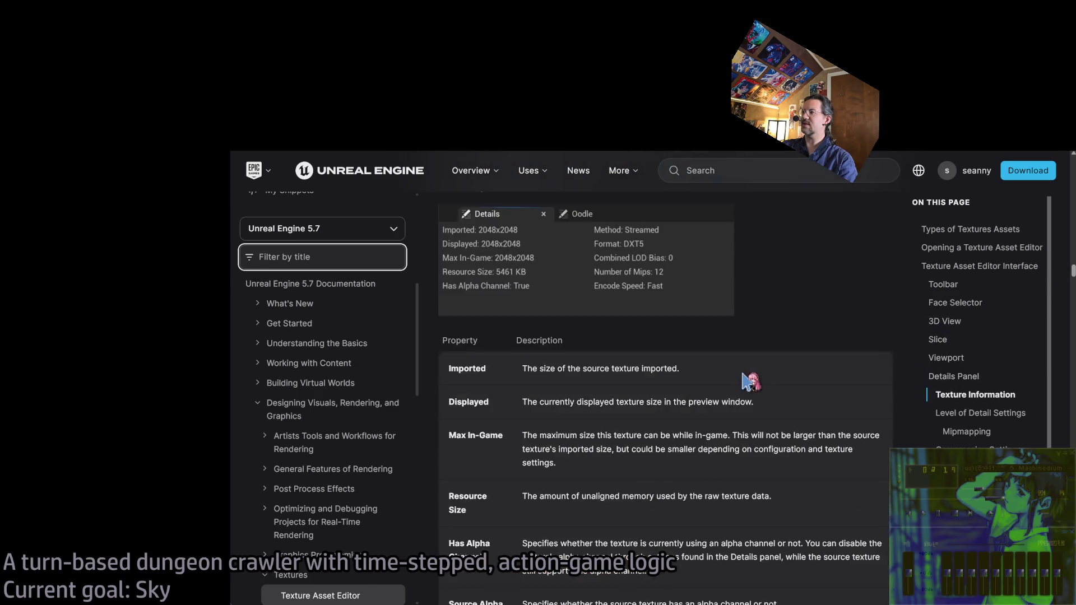
pyautogui.scroll(-10, 737, 370)
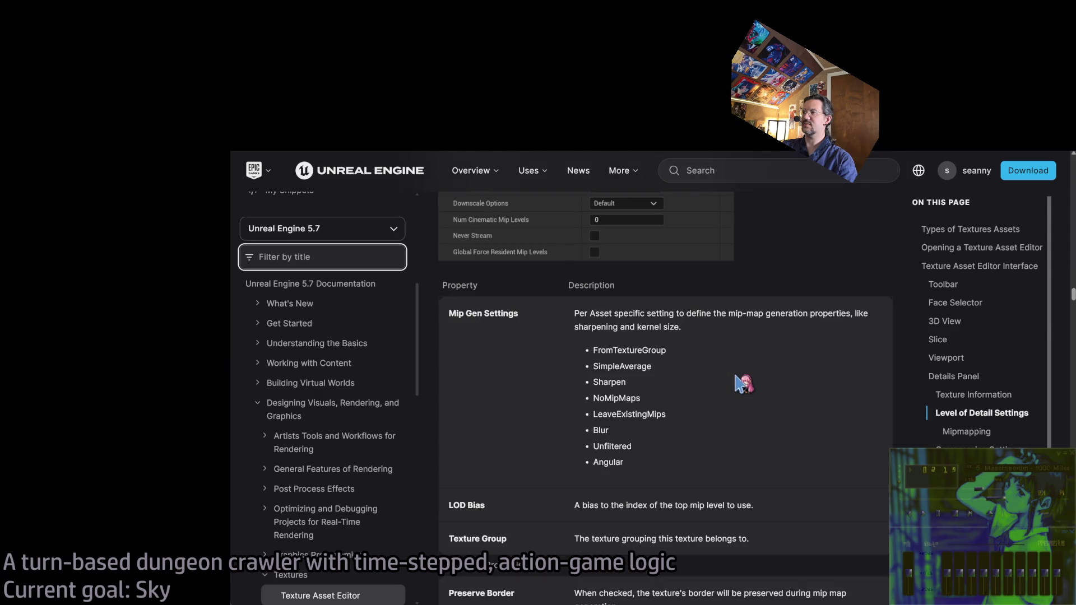
pyautogui.scroll(-15, 743, 384)
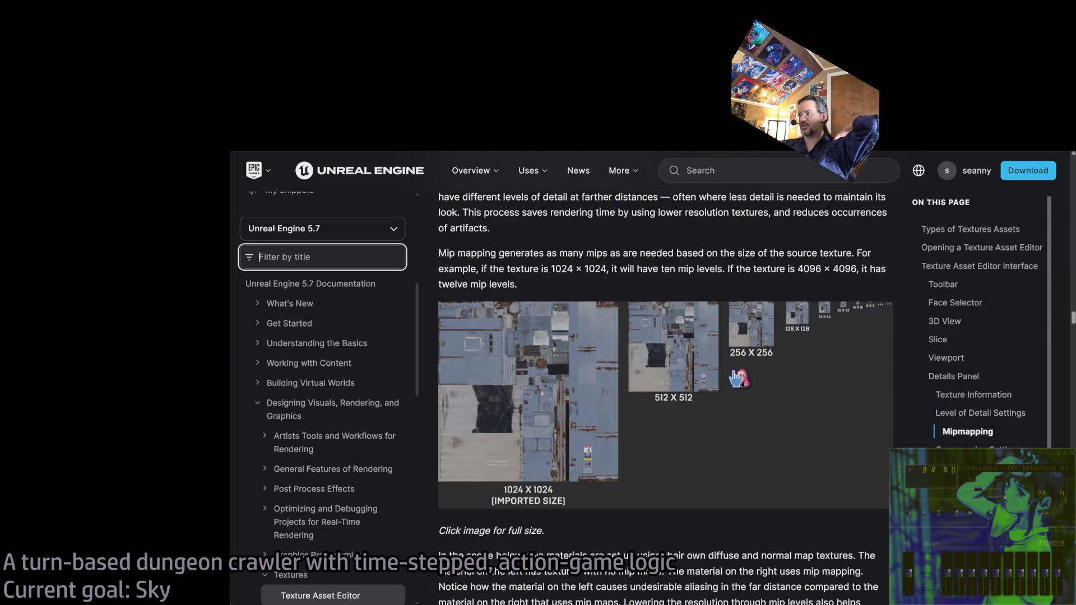
pyautogui.scroll(-15, 739, 378)
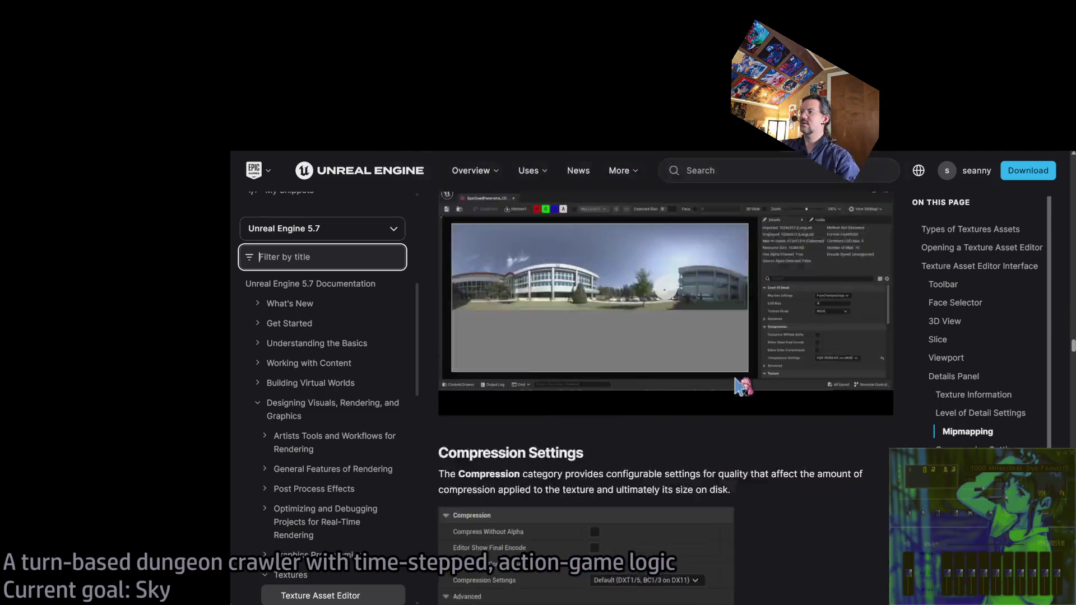
pyautogui.scroll(-5, 743, 386)
pyautogui.scroll(-10, 894, 417)
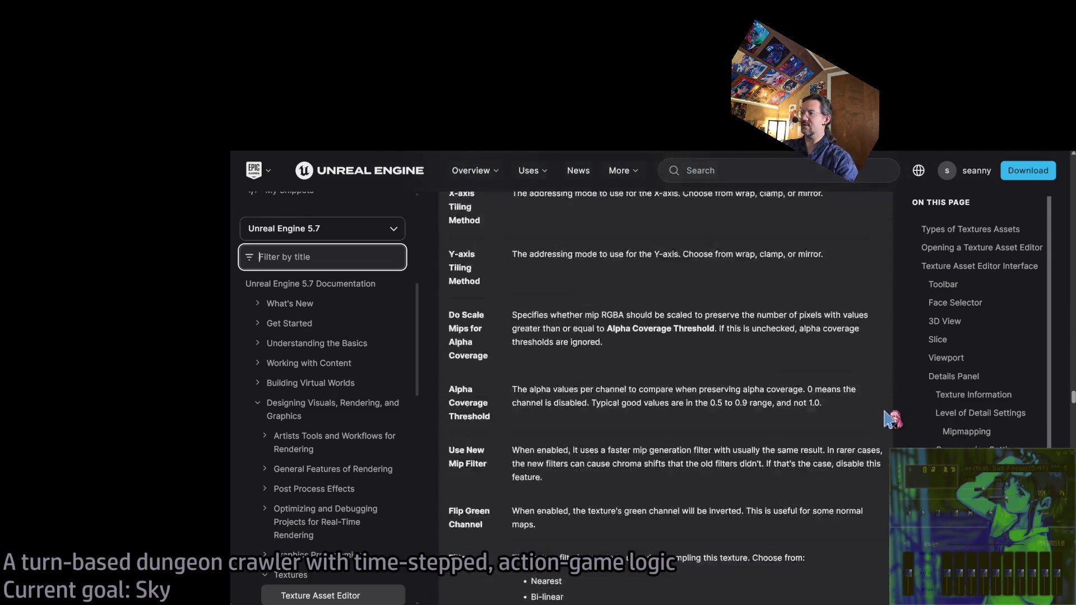
pyautogui.scroll(-20, 891, 420)
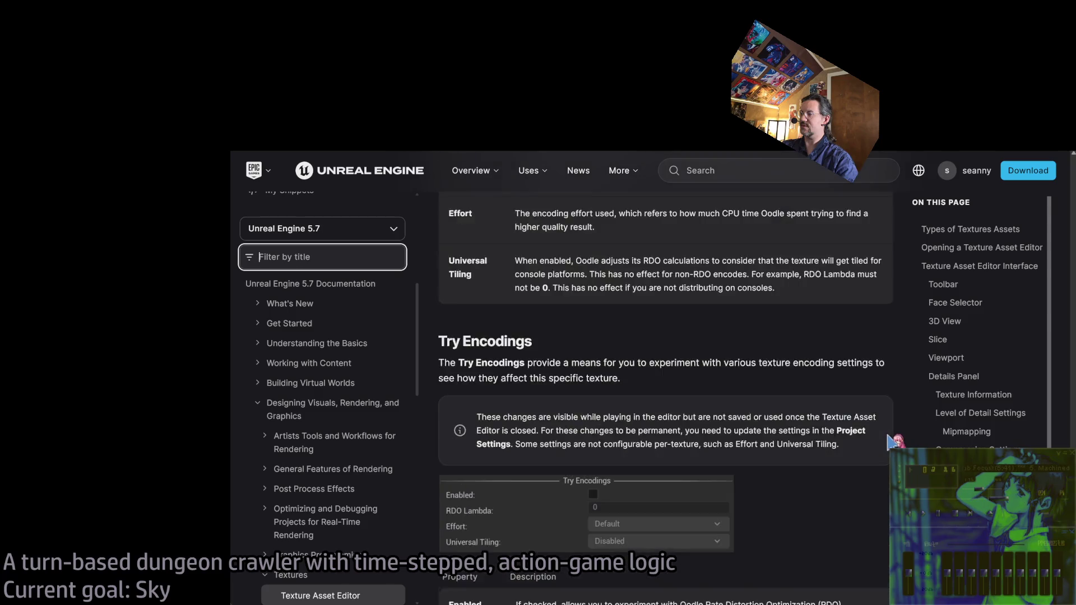
pyautogui.scroll(-20, 891, 442)
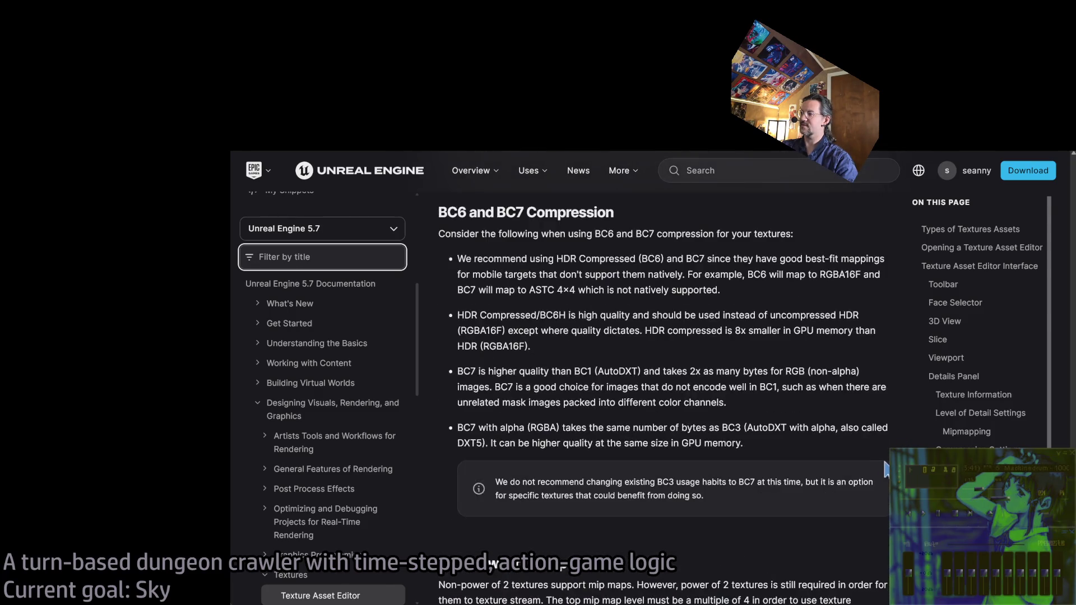
pyautogui.scroll(-5, 885, 470)
pyautogui.scroll(7, 885, 469)
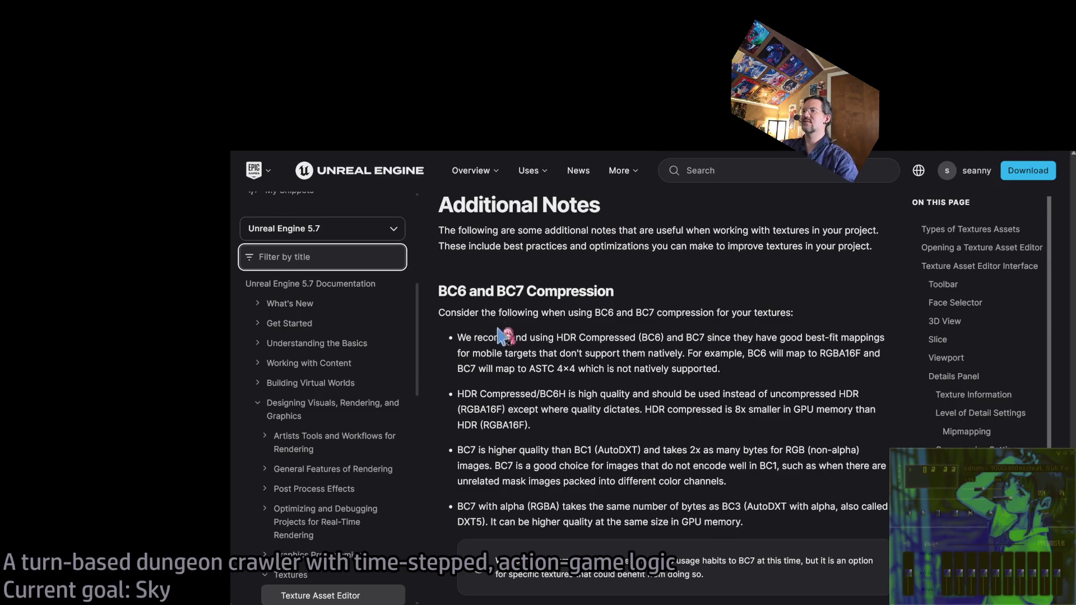
# Highlight the first BC6 and BC7 recommendation bullet, then open a new Google tab
pyautogui.tripleClick(664, 352)
pyautogui.click(712, 370)
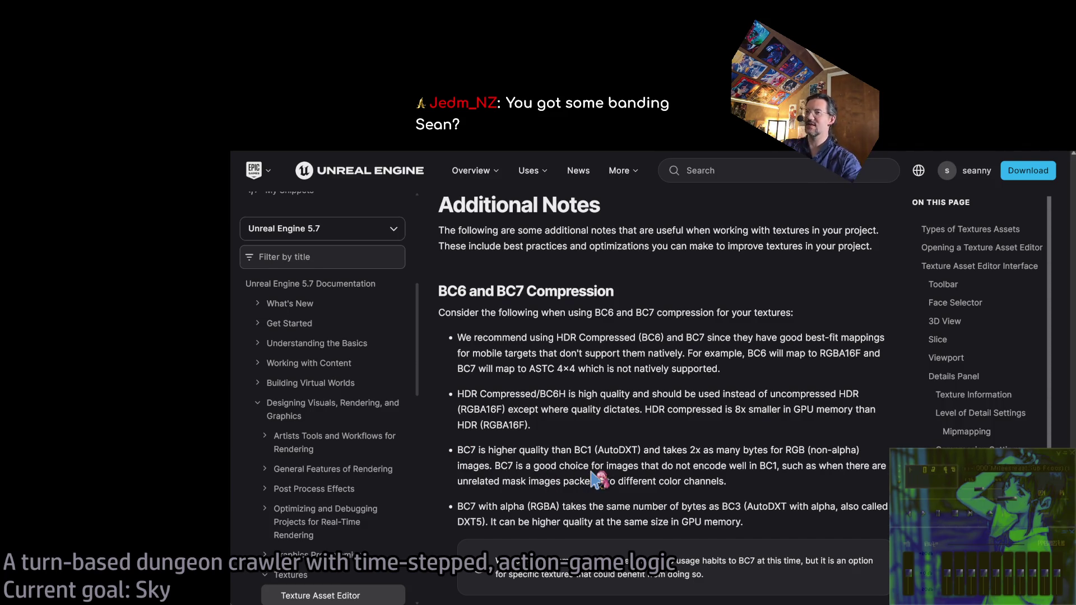
pyautogui.hotkey('ctrl', 't')
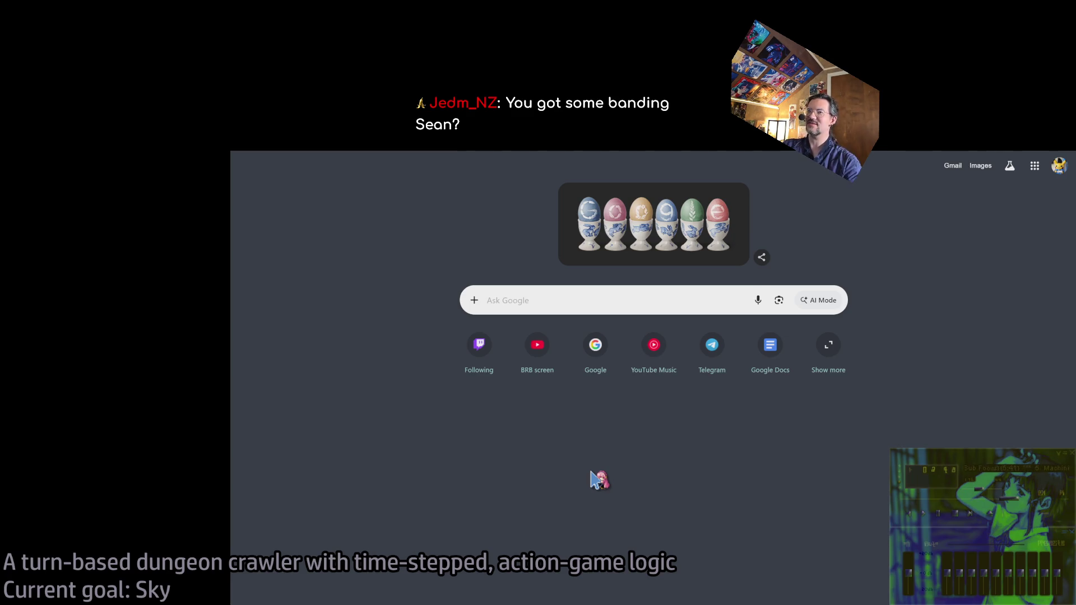
# Search Google for 'do mobile devices support BC7 texture compression'
pyautogui.hotkey('ctrl', 'shift', 'Tab')
pyautogui.hotkey('ctrl', 'Tab')
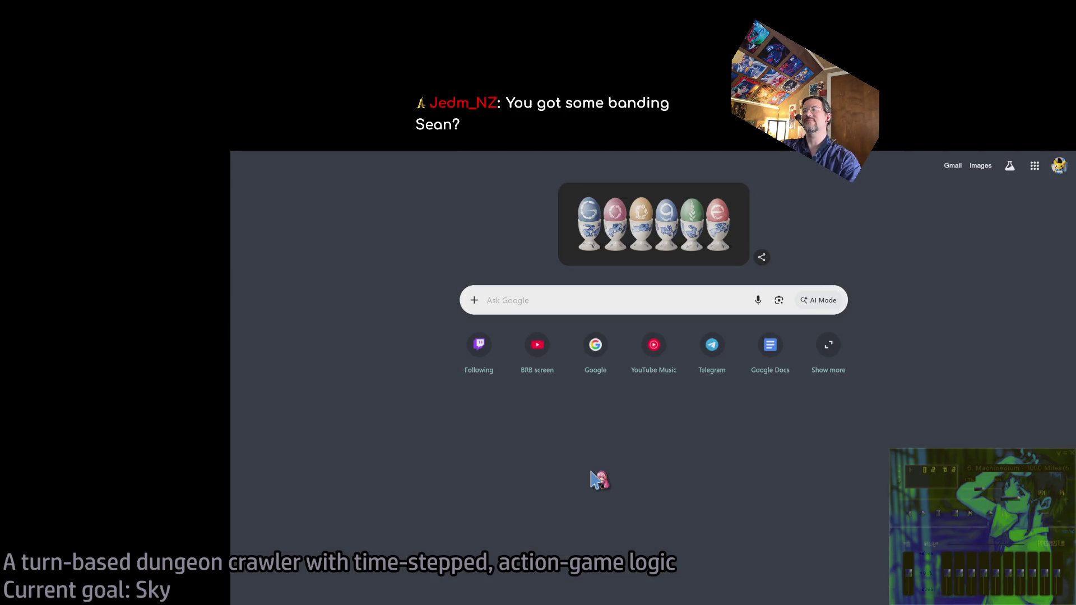
pyautogui.hotkey('ctrl', 'shift', 'Tab')
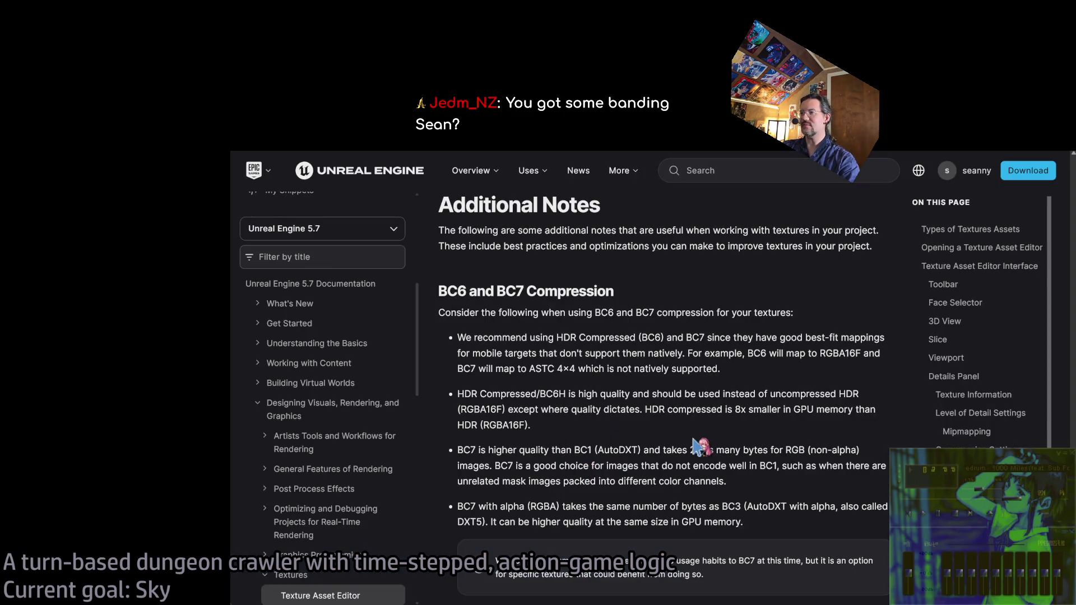
pyautogui.hotkey('ctrl', 'Tab')
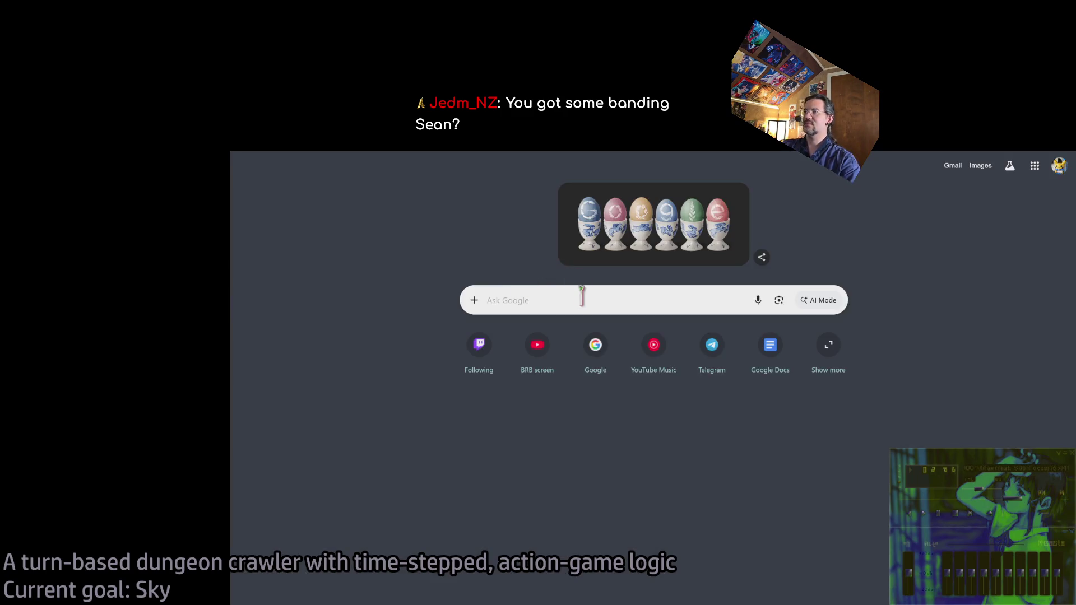
pyautogui.click(584, 295)
pyautogui.write('do mobile')
pyautogui.write(' deiv')
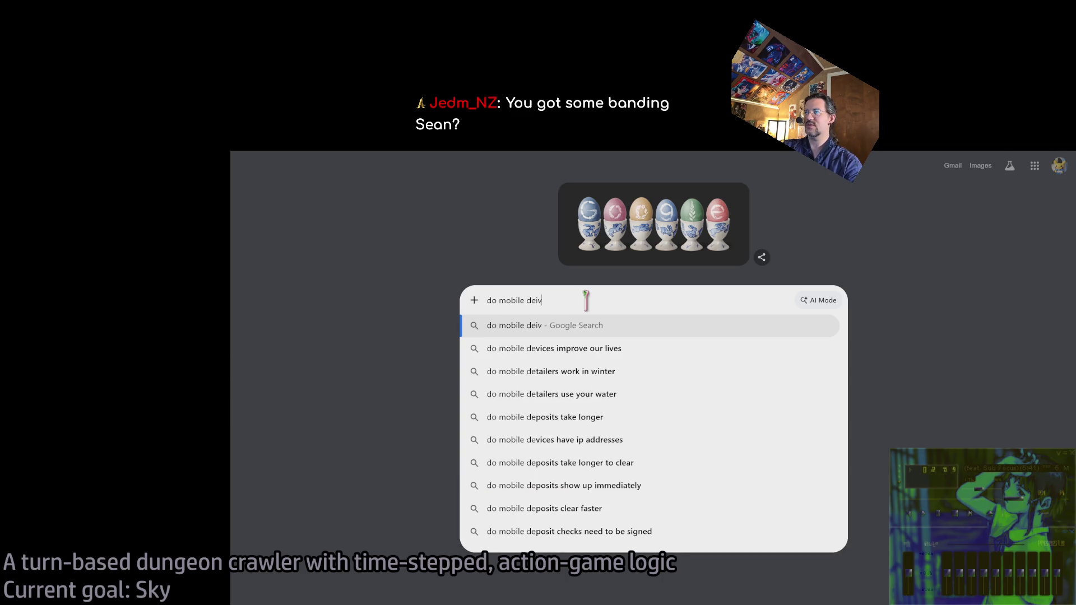
pyautogui.press('BackSpace')
pyautogui.press('BackSpace')
pyautogui.write('vices support')
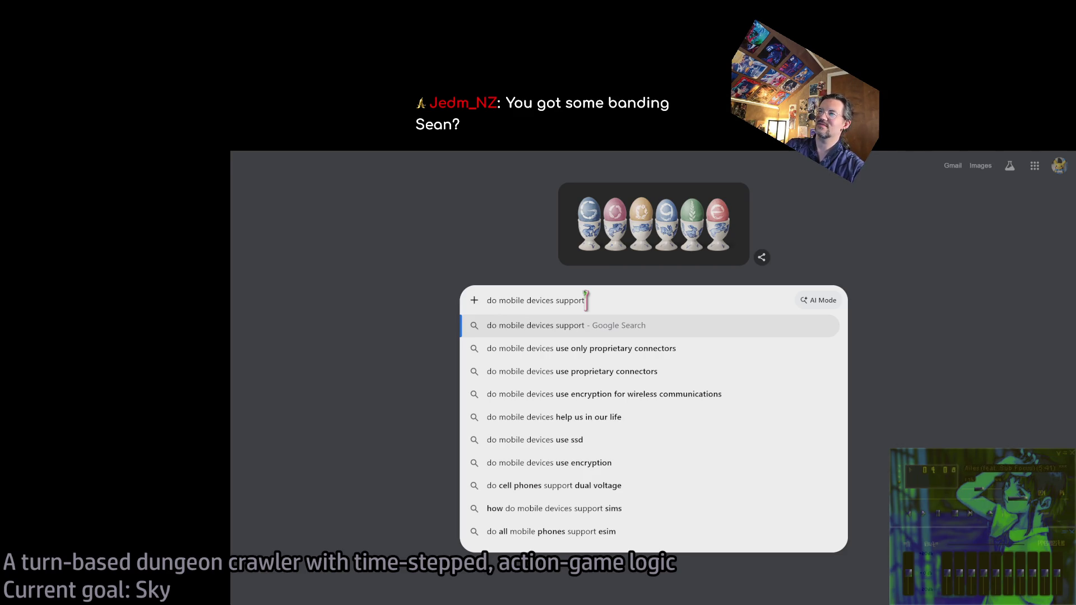
pyautogui.write('BC7 te')
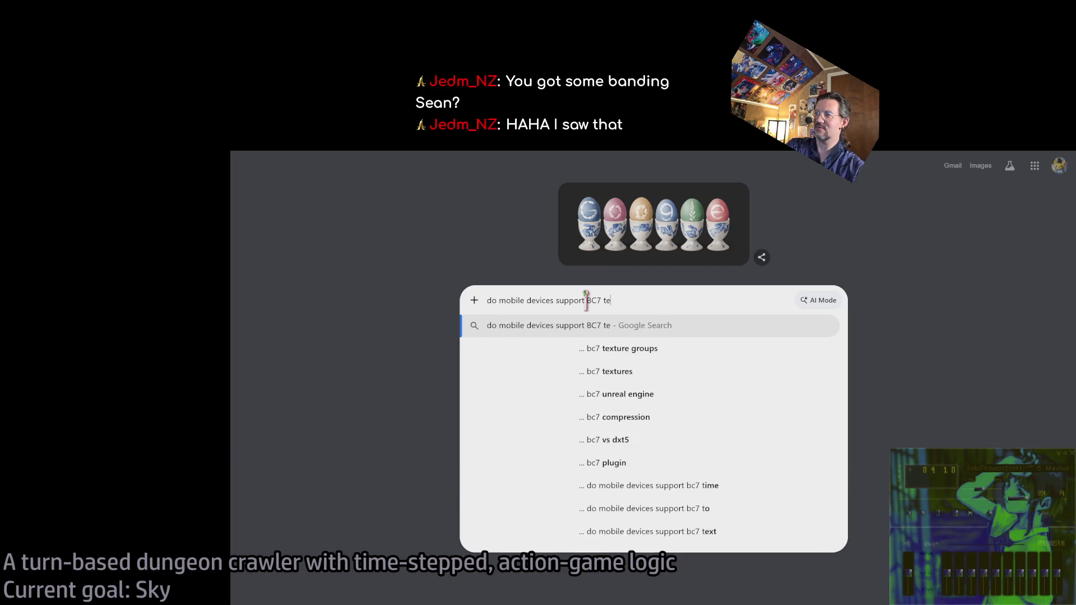
pyautogui.write('xture compression')
pyautogui.press('Return')
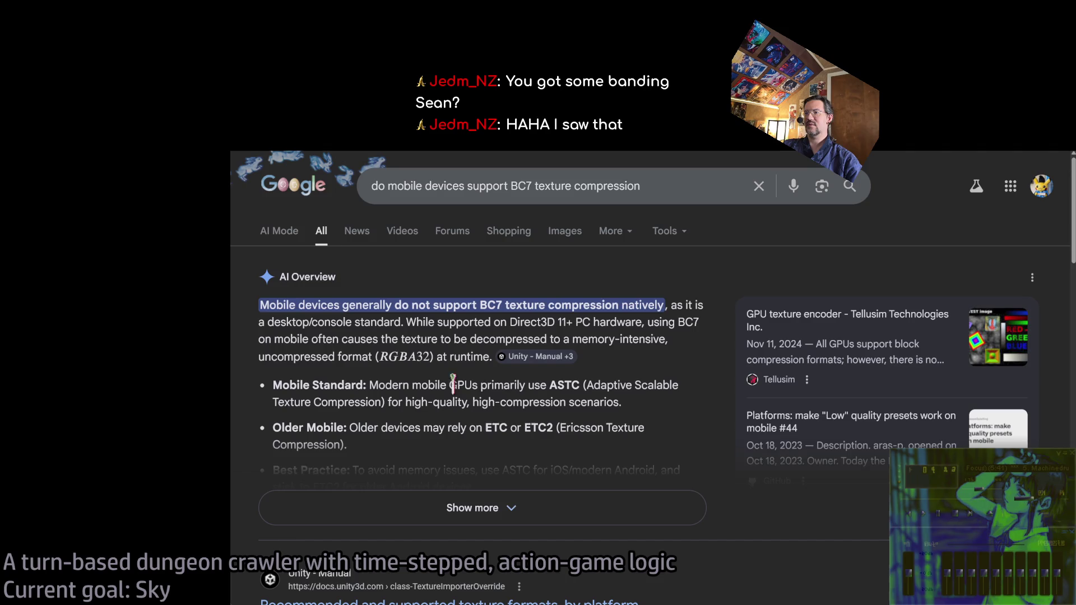
# Expand the AI Overview and highlight the sentence about mobile GPUs using ASTC
pyautogui.click(530, 506)
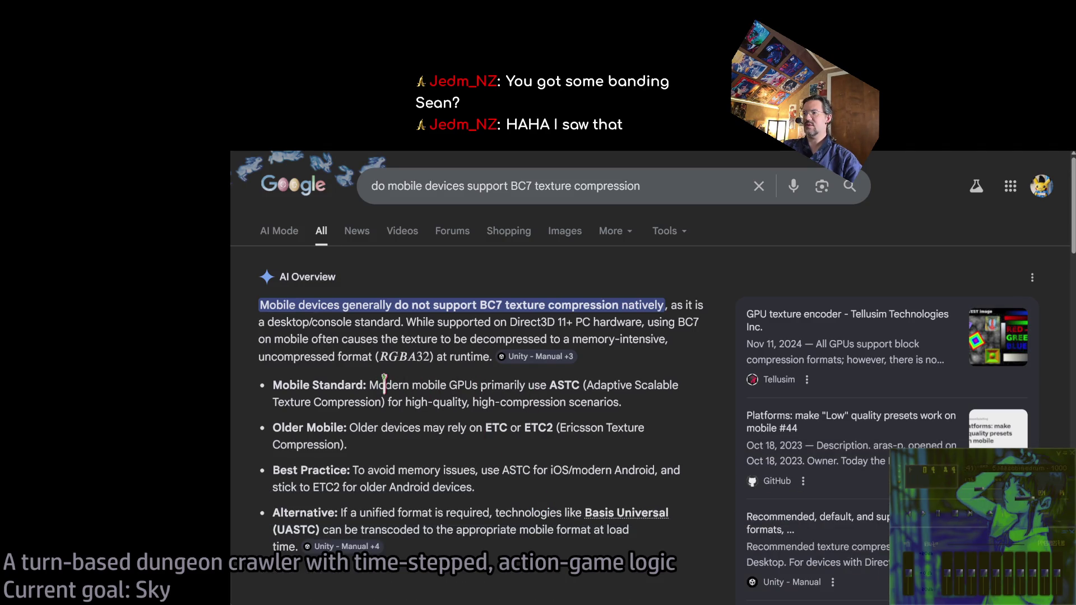
pyautogui.moveTo(384, 385)
pyautogui.mouseDown()
pyautogui.moveTo(577, 387)
pyautogui.moveTo(668, 406)
pyautogui.mouseUp()
pyautogui.click(561, 385)
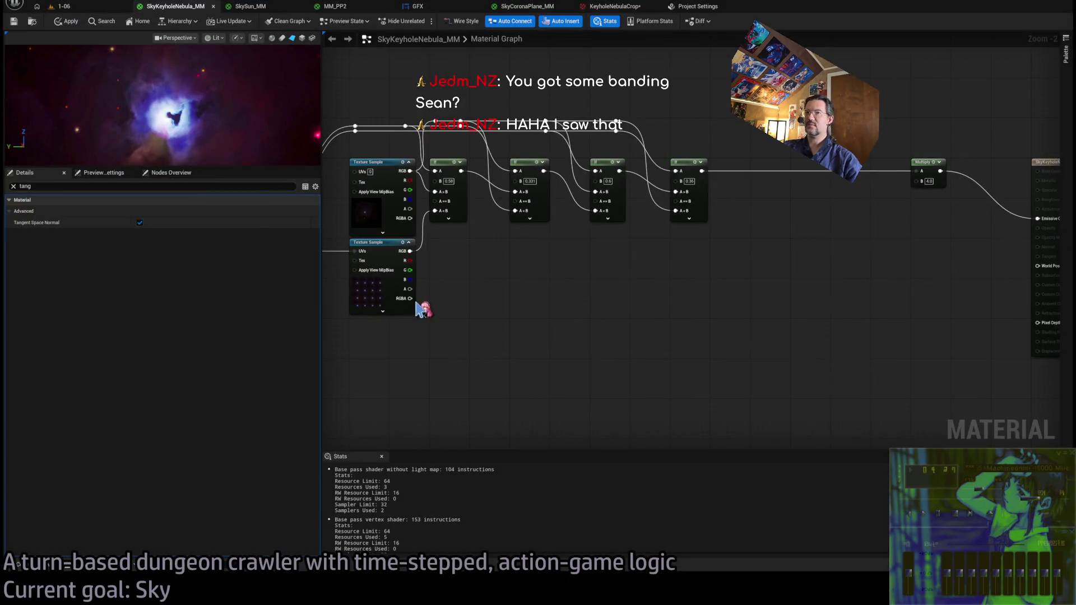
# Look over the sky material graphs, then view KeyholeNebulaCrop's DXT1 format and Default compression
pyautogui.click(525, 7)
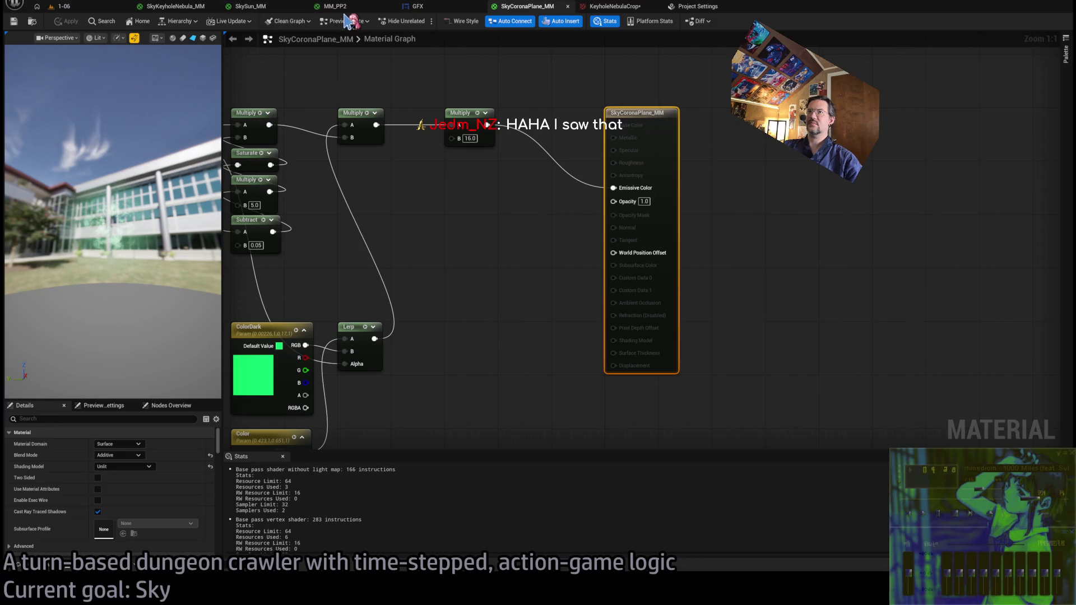
pyautogui.click(250, 6)
pyautogui.click(192, 7)
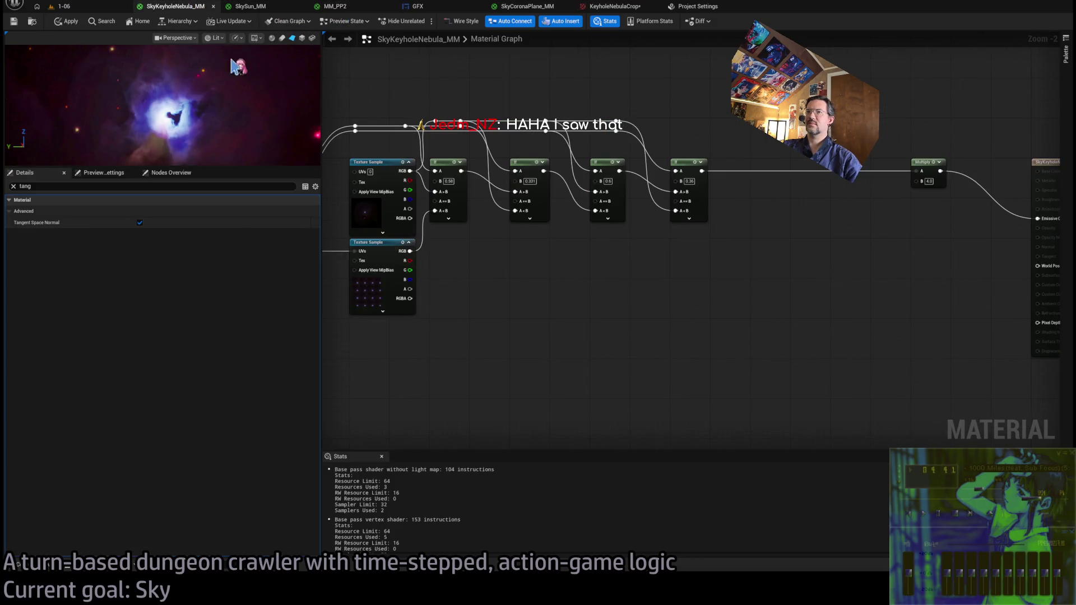
pyautogui.scroll(3, 462, 149)
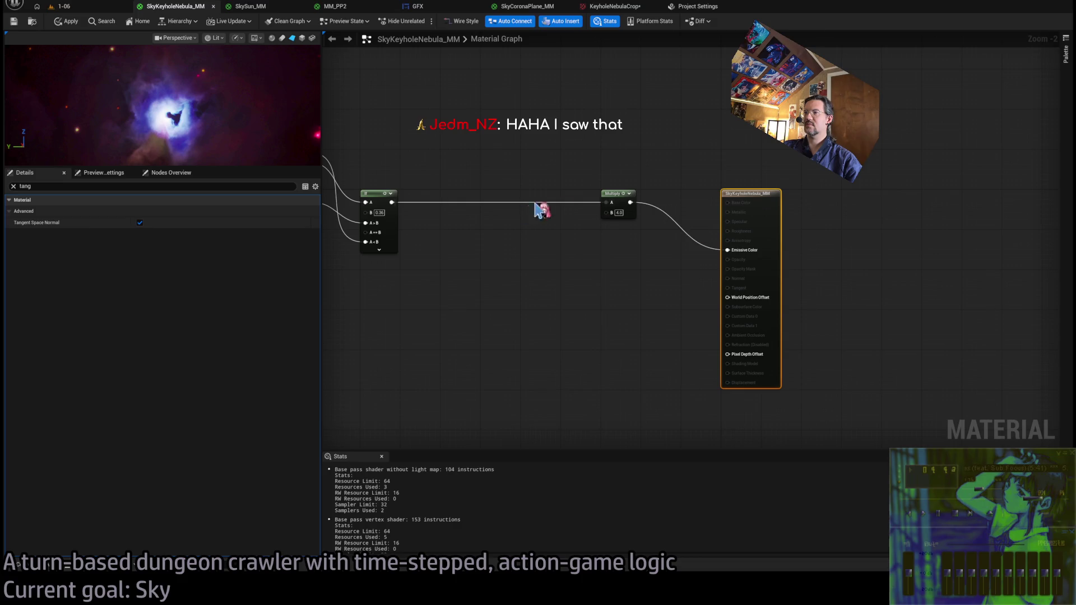
pyautogui.moveTo(542, 211)
pyautogui.mouseDown()
pyautogui.moveTo(900, 237)
pyautogui.moveTo(545, 239)
pyautogui.mouseUp()
pyautogui.click(251, 6)
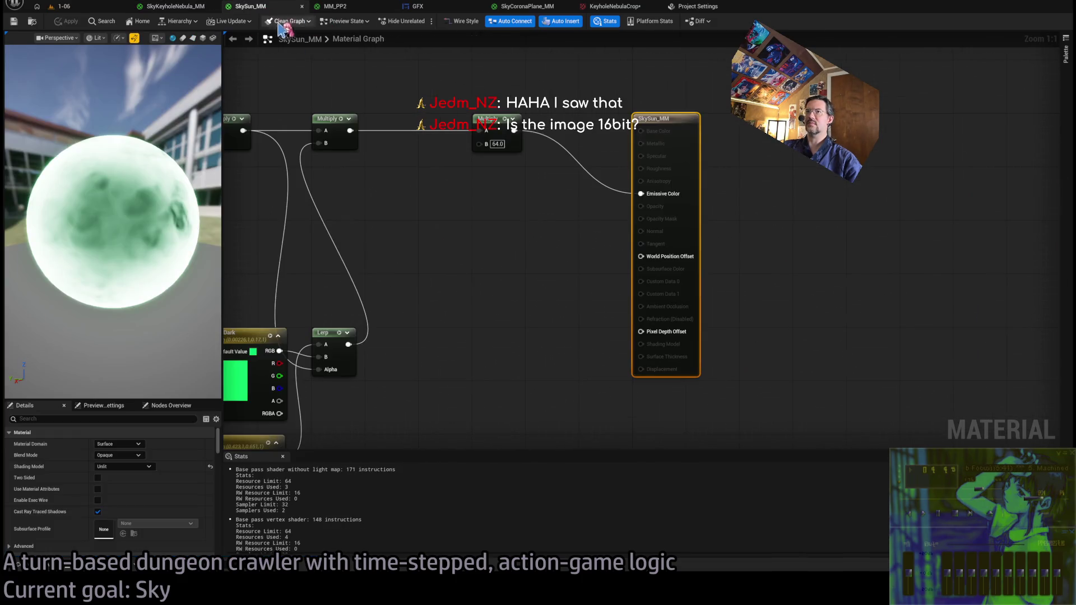
pyautogui.click(608, 7)
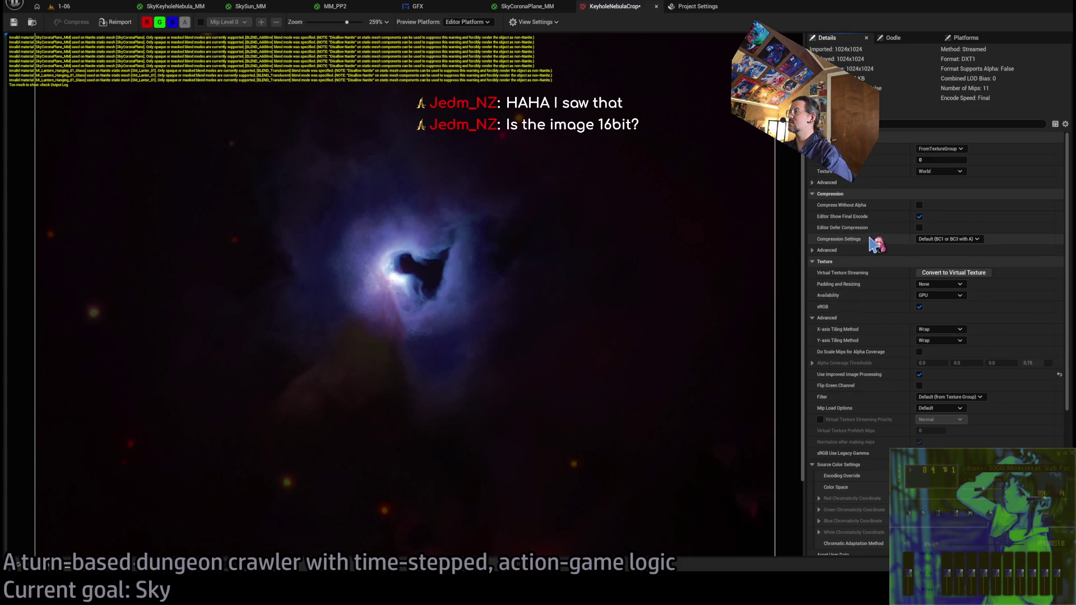
# Try the Lossy Compression Amount options, reset to Default, and save KeyholeNebulaCrop as BC7
pyautogui.click(826, 250)
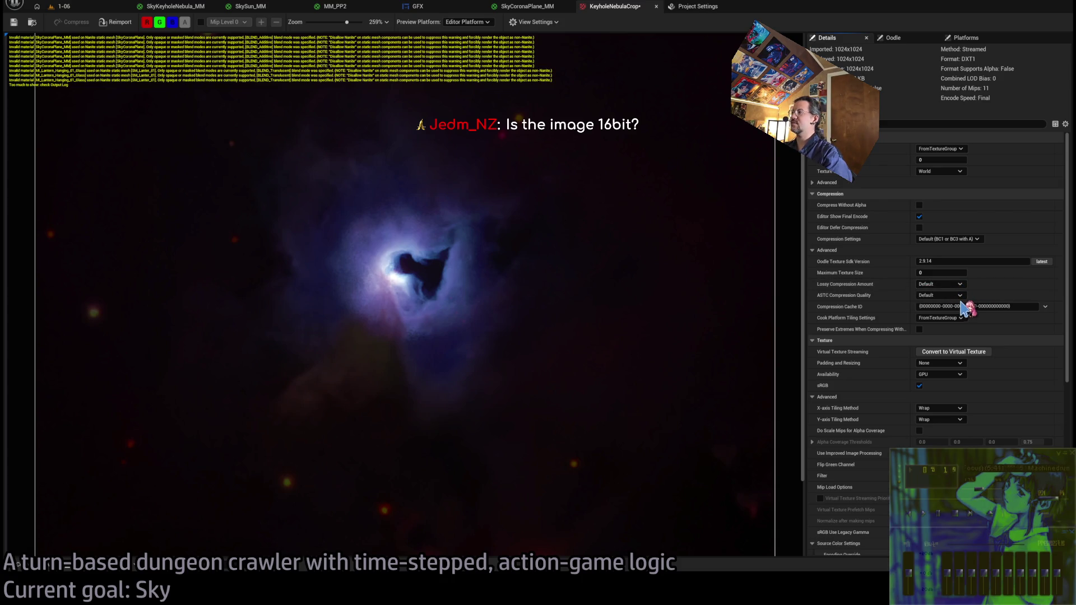
pyautogui.click(959, 284)
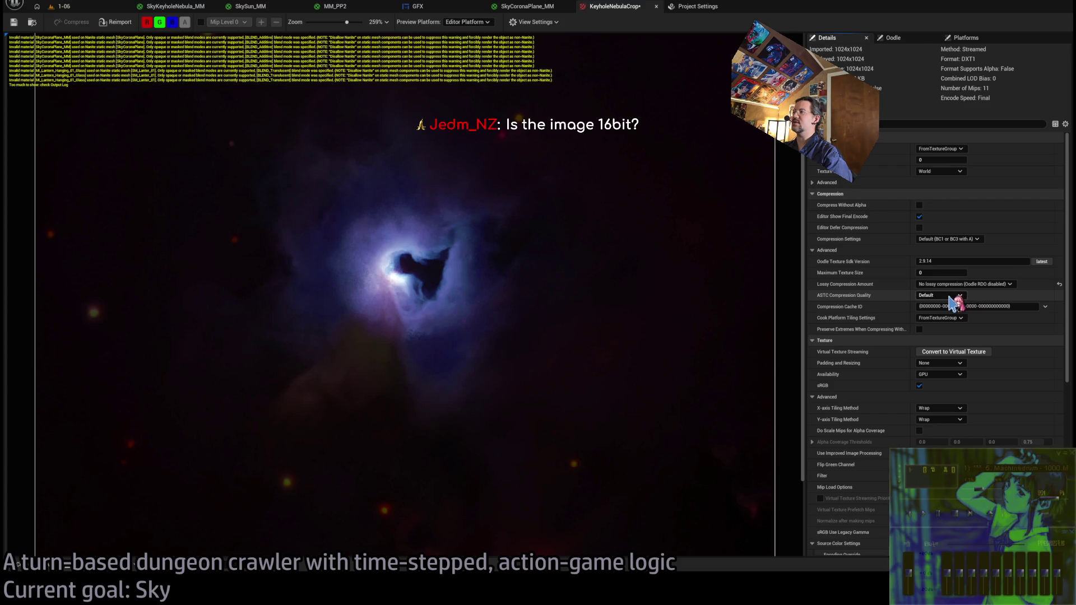
pyautogui.click(958, 305)
pyautogui.click(960, 284)
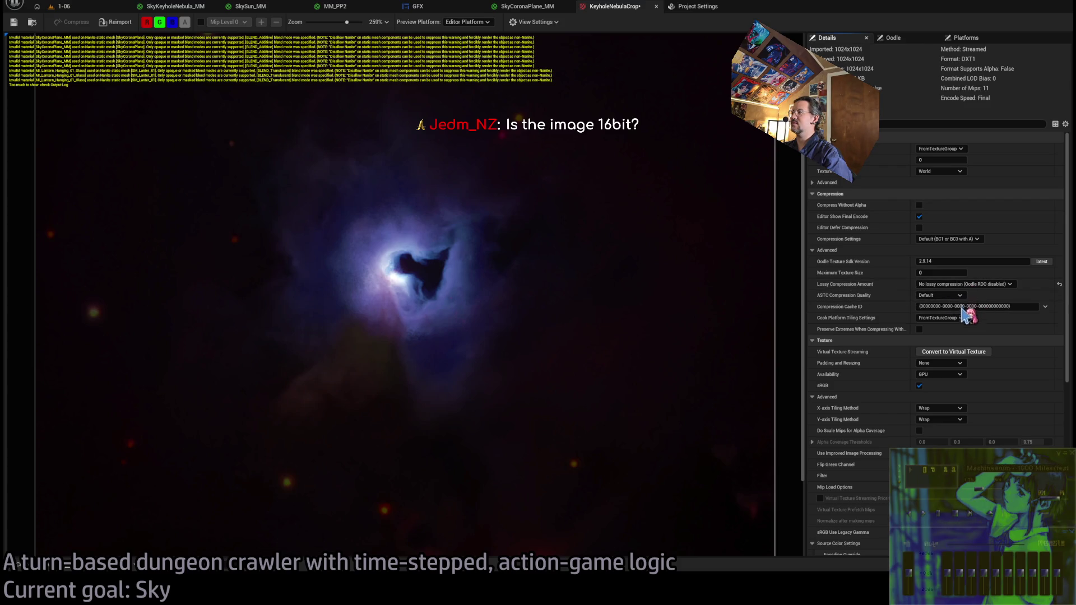
pyautogui.click(975, 344)
pyautogui.click(961, 284)
pyautogui.click(959, 295)
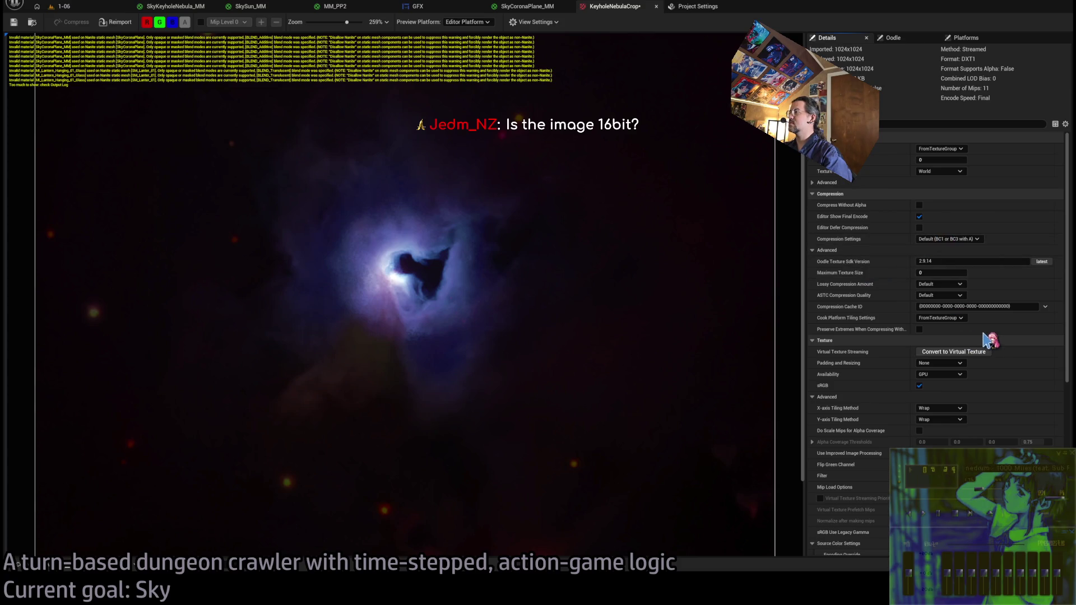
pyautogui.click(14, 22)
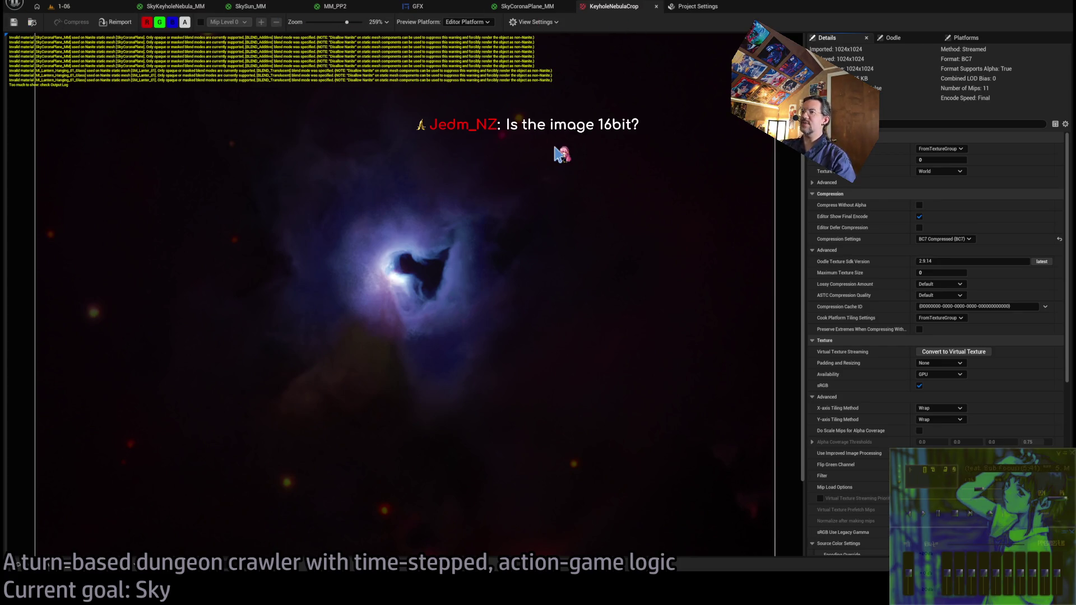
# Open the KeyholeNebula texture from the Content Drawer and save it with BC7 compression
pyautogui.click(18, 565)
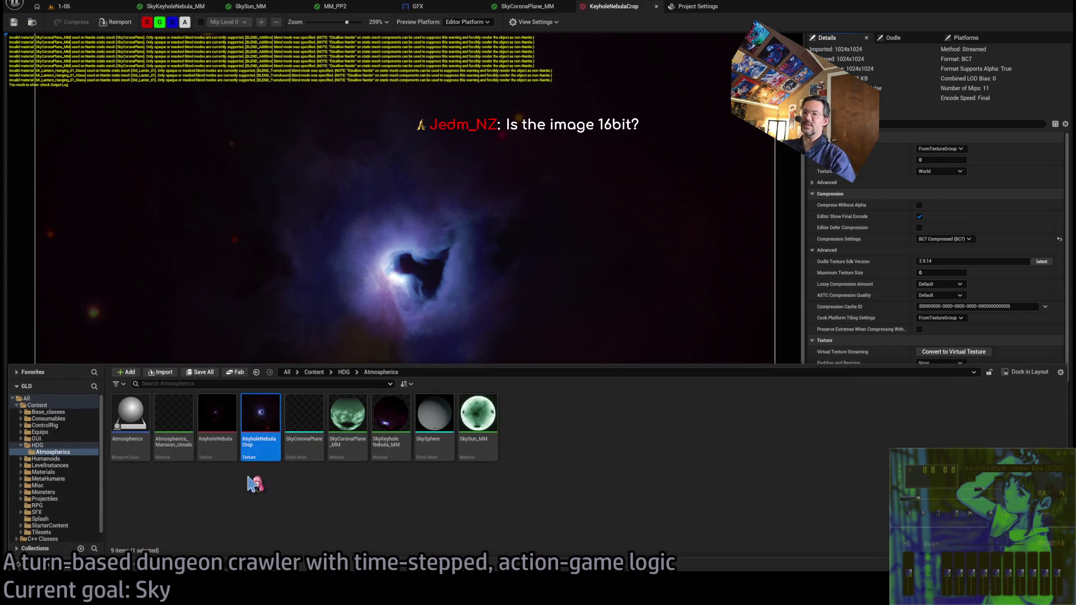
pyautogui.doubleClick(219, 414)
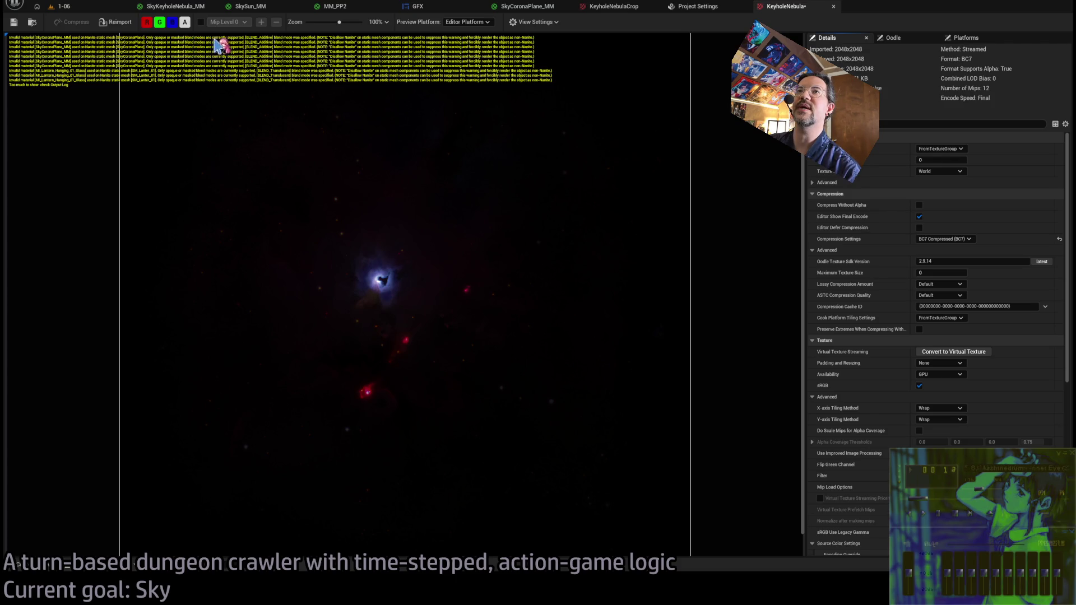
pyautogui.click(15, 23)
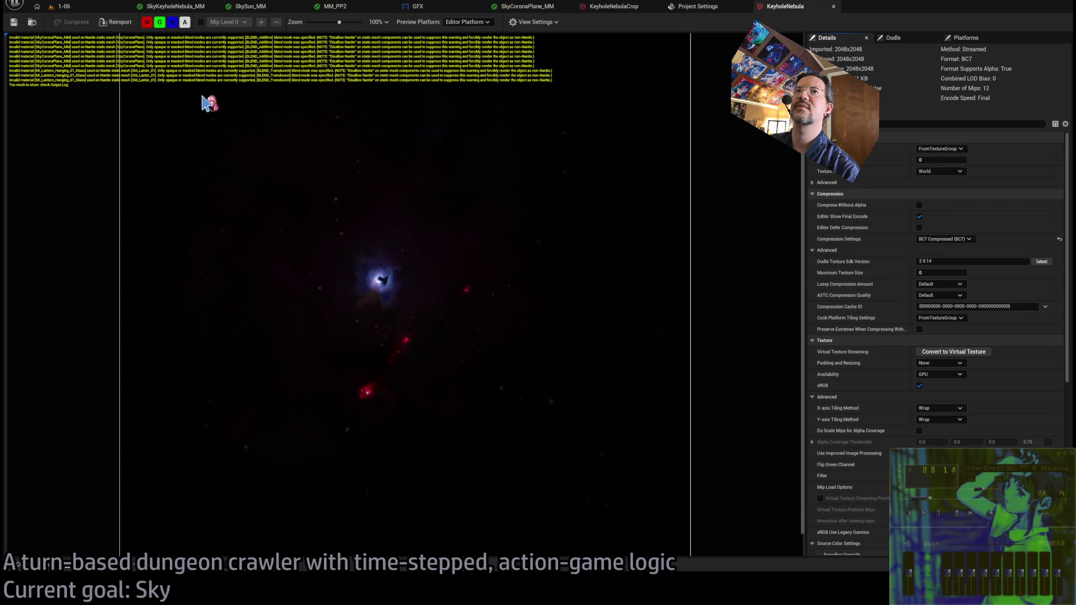
# Review the SkyKeyholeNebula_MM and SkyCoronaPlane_MM materials, then go back to the 1-06 level
pyautogui.click(190, 7)
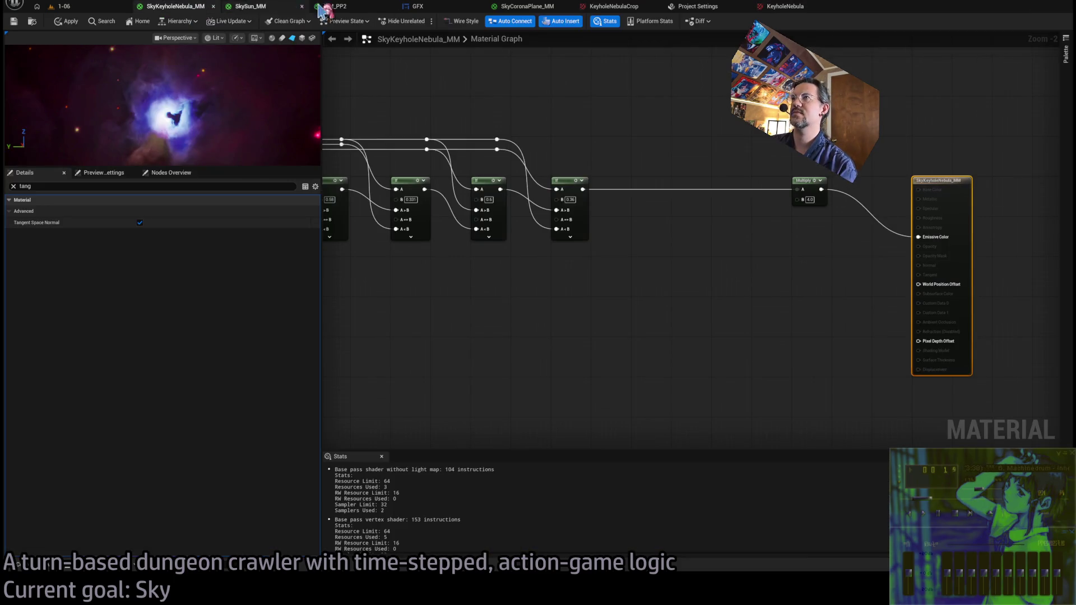
pyautogui.click(526, 6)
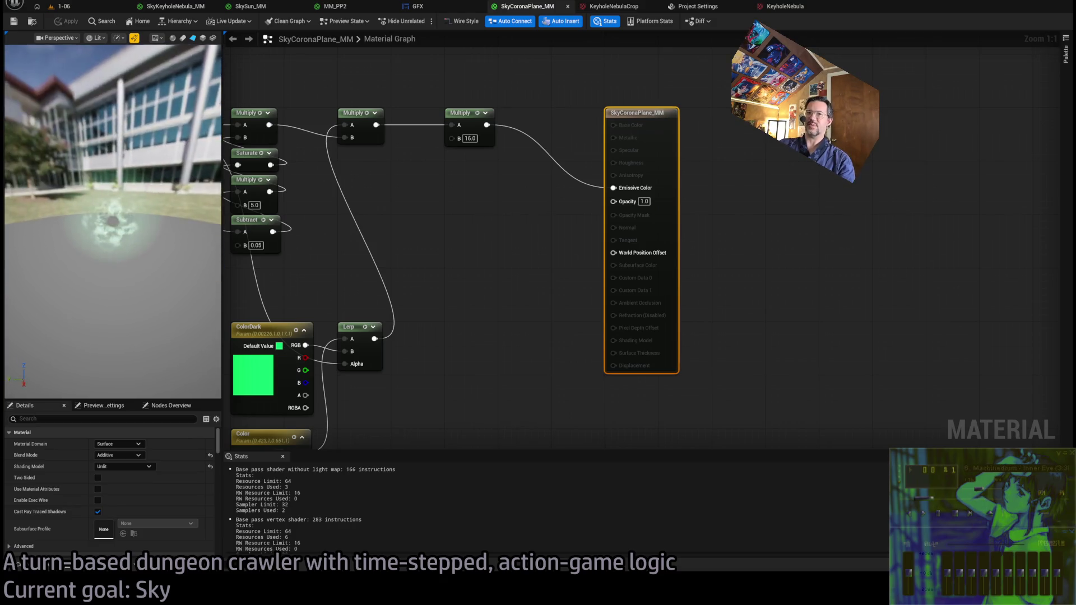
pyautogui.scroll(-1, 533, 240)
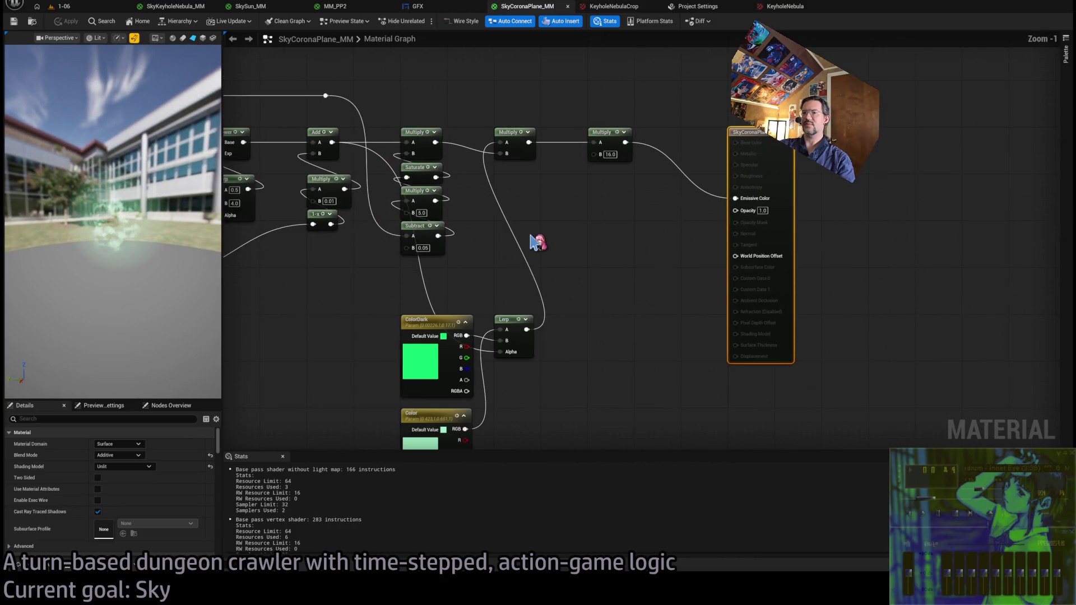
pyautogui.click(789, 9)
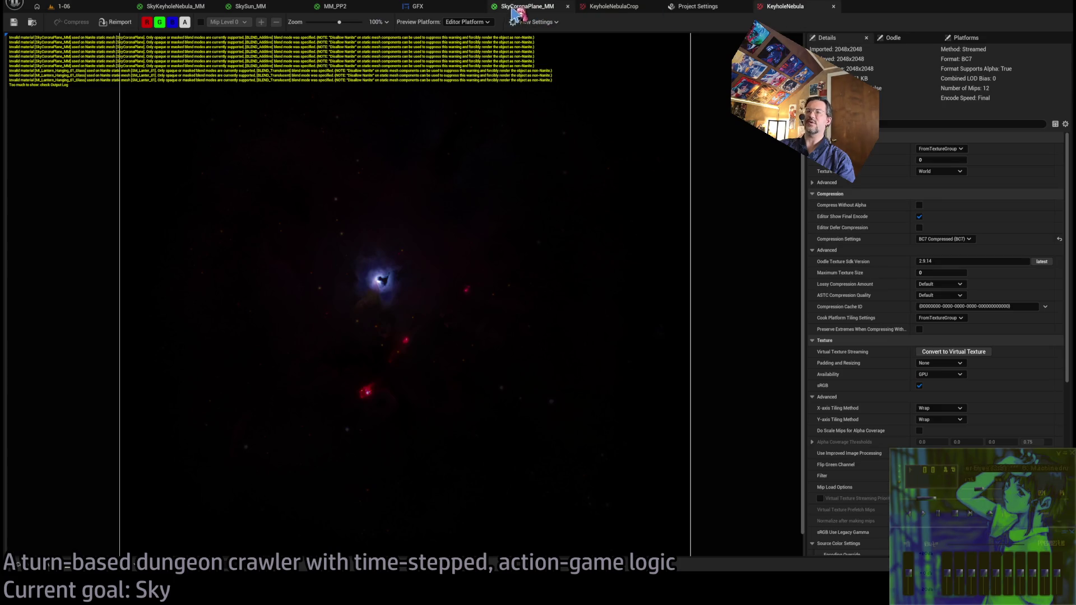
pyautogui.click(514, 9)
pyautogui.click(63, 6)
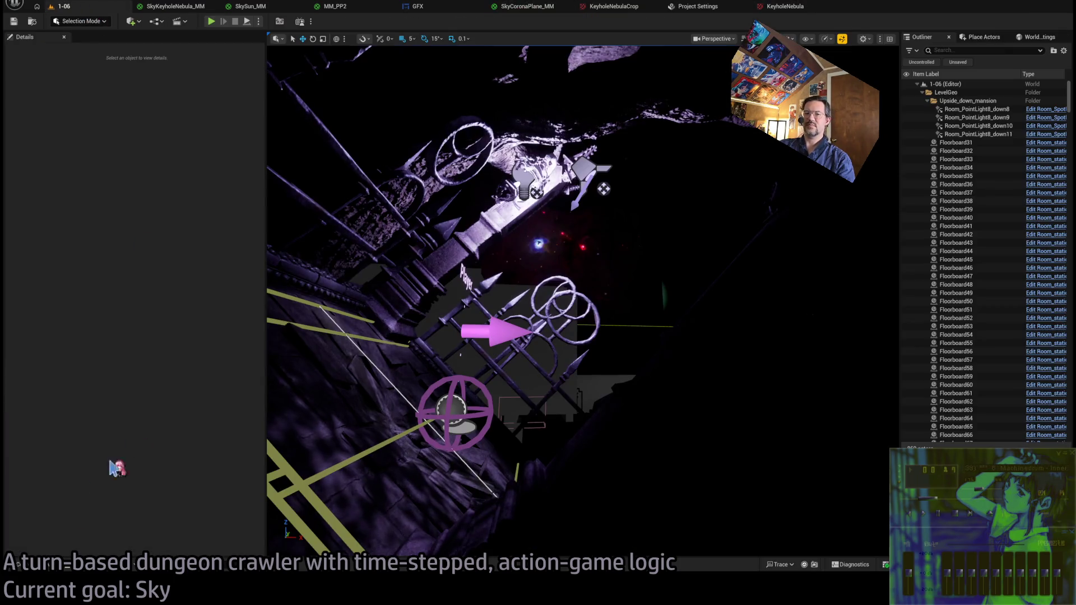
# Disable Nanite on the SkyCoronaPlane mesh, close its editor, and view the 1-06 player area
pyautogui.hotkey('ctrl', 'space')
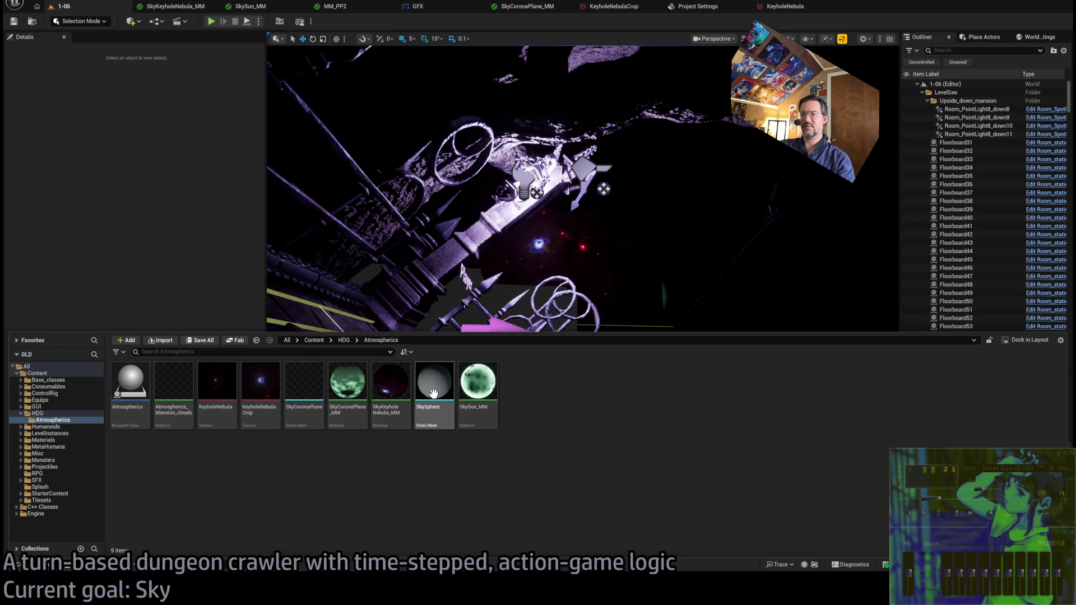
pyautogui.doubleClick(305, 392)
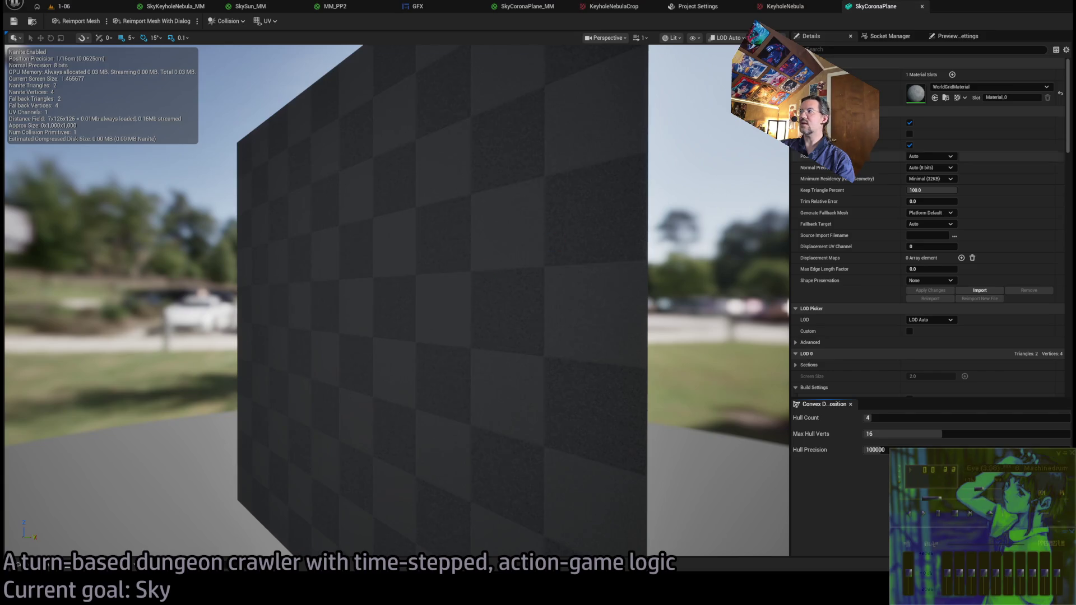
pyautogui.moveTo(392, 303)
pyautogui.mouseDown()
pyautogui.moveTo(504, 303)
pyautogui.moveTo(381, 302)
pyautogui.moveTo(459, 302)
pyautogui.mouseUp()
pyautogui.click(930, 291)
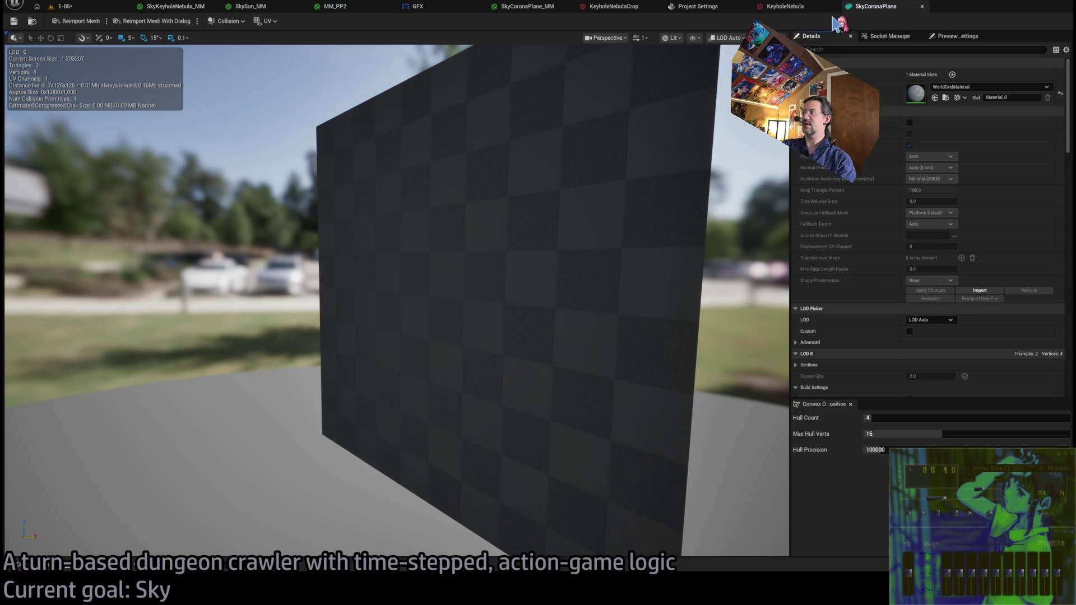
pyautogui.click(922, 6)
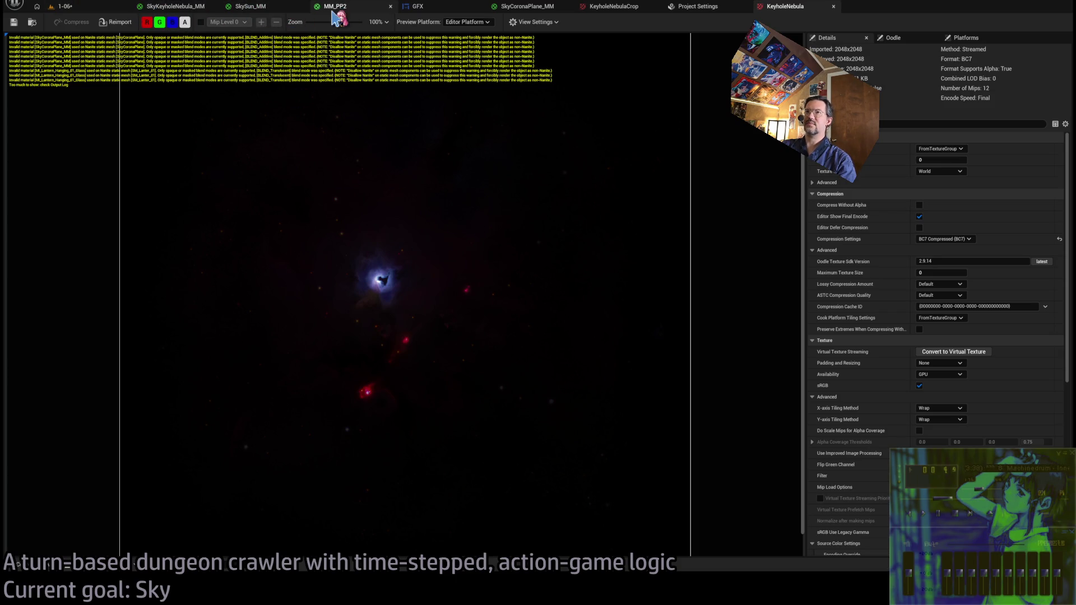
pyautogui.click(91, 5)
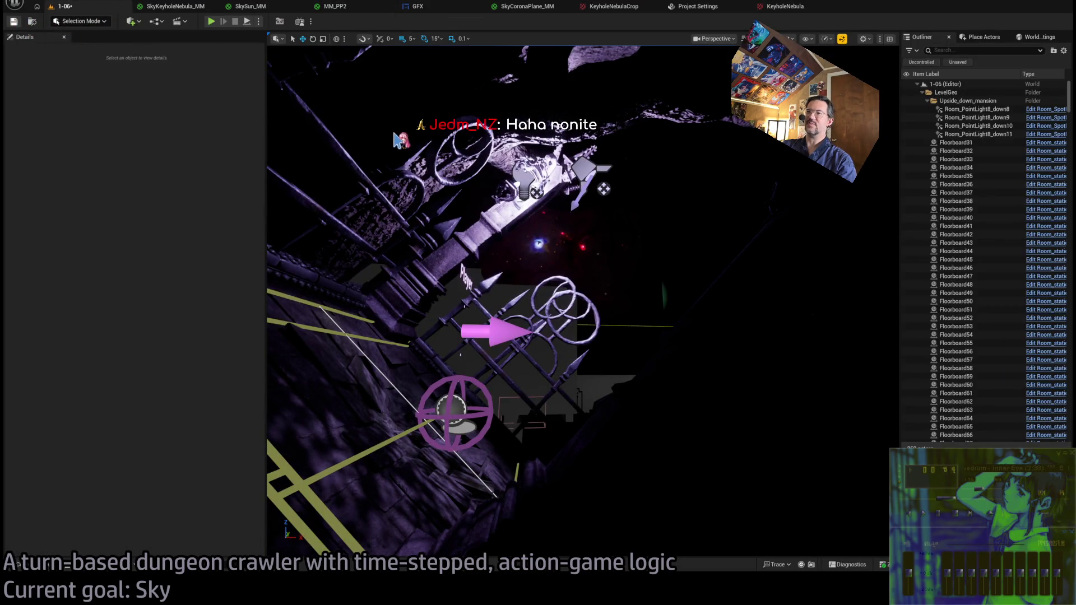
pyautogui.moveTo(299, 449); pyautogui.dragTo(311, 345)
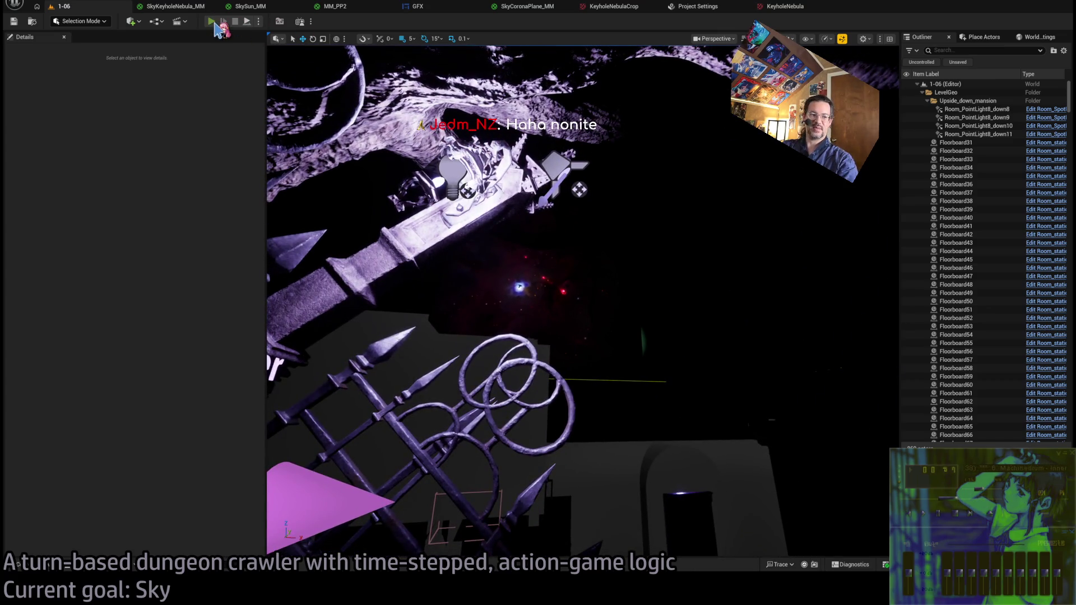
pyautogui.hotkey('alt', 'p')
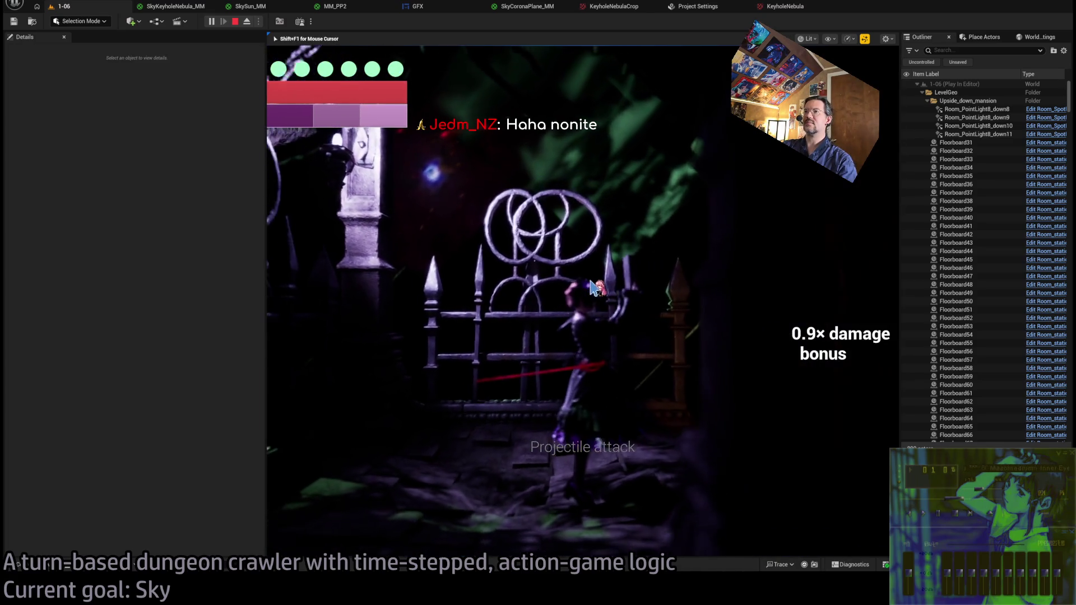
pyautogui.click(585, 289)
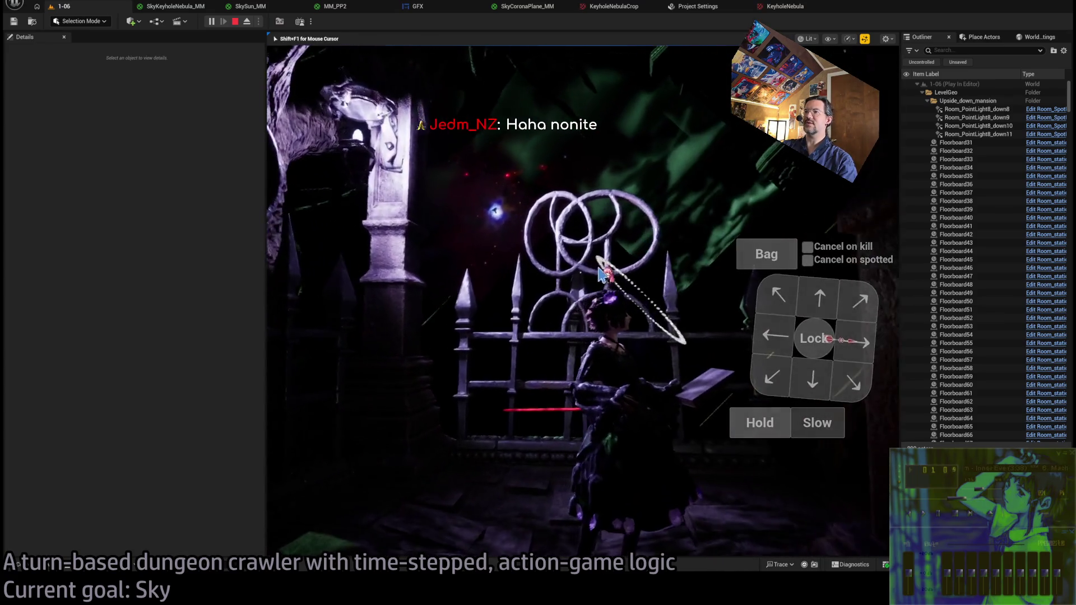
pyautogui.click(650, 255)
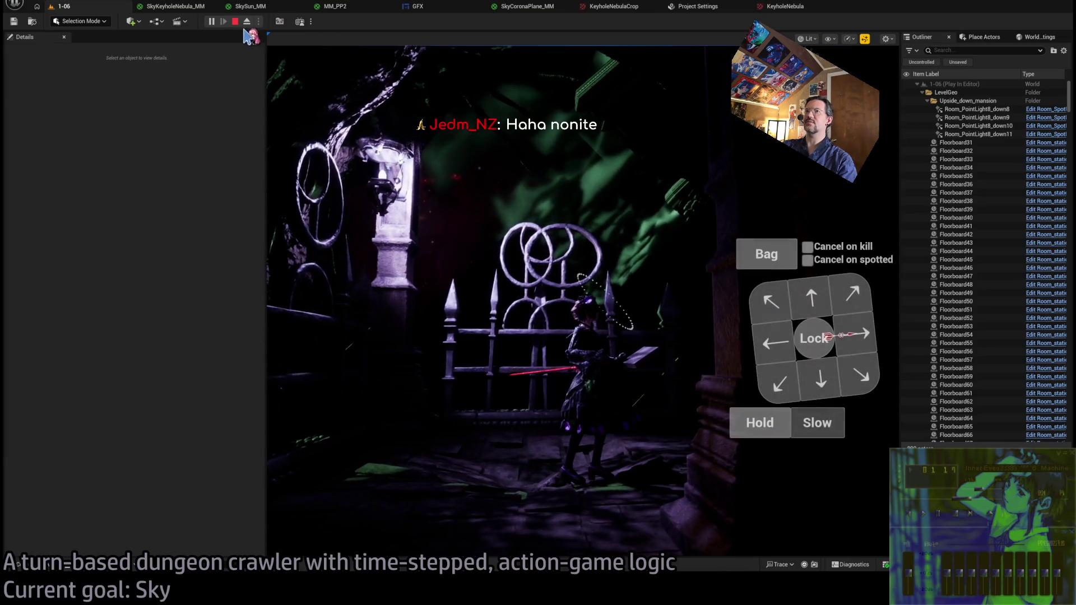
pyautogui.press('Escape')
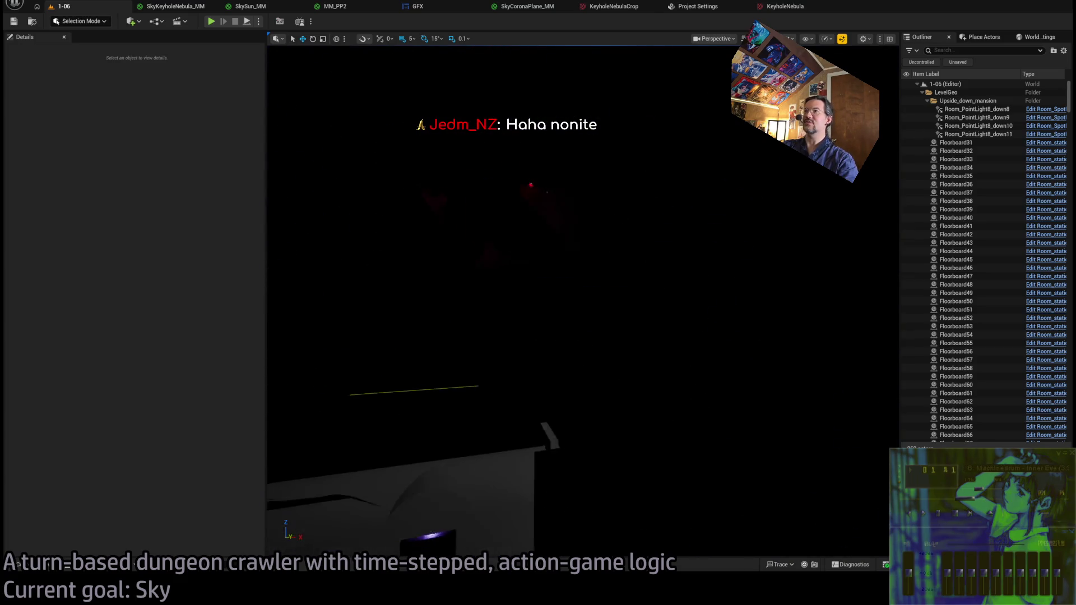
# Check the open sky material and texture tabs, ending on SkyKeyholeNebula_MM
pyautogui.click(200, 9)
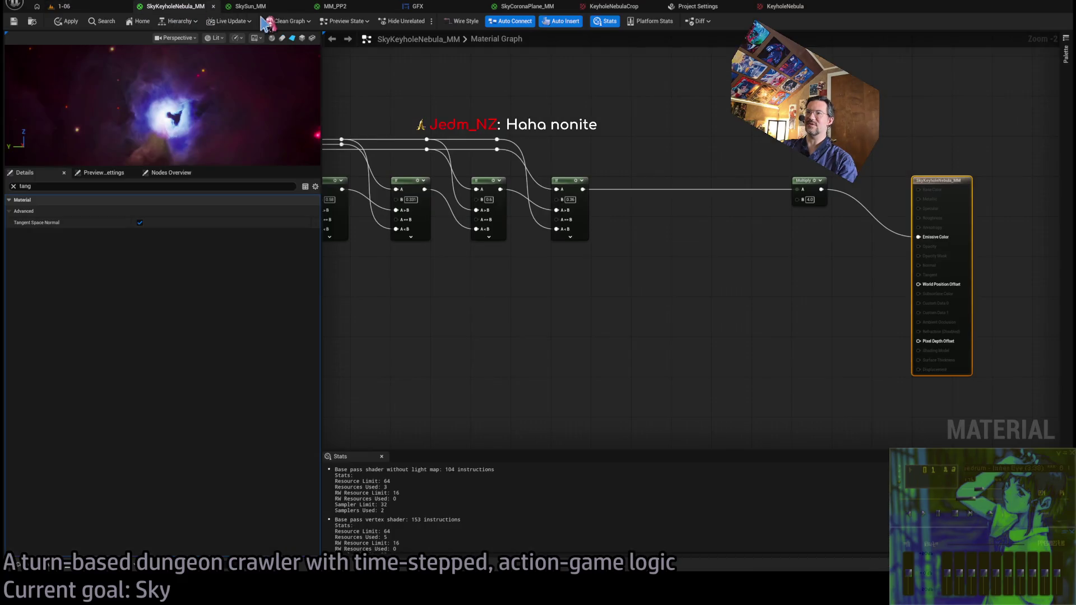
pyautogui.click(262, 10)
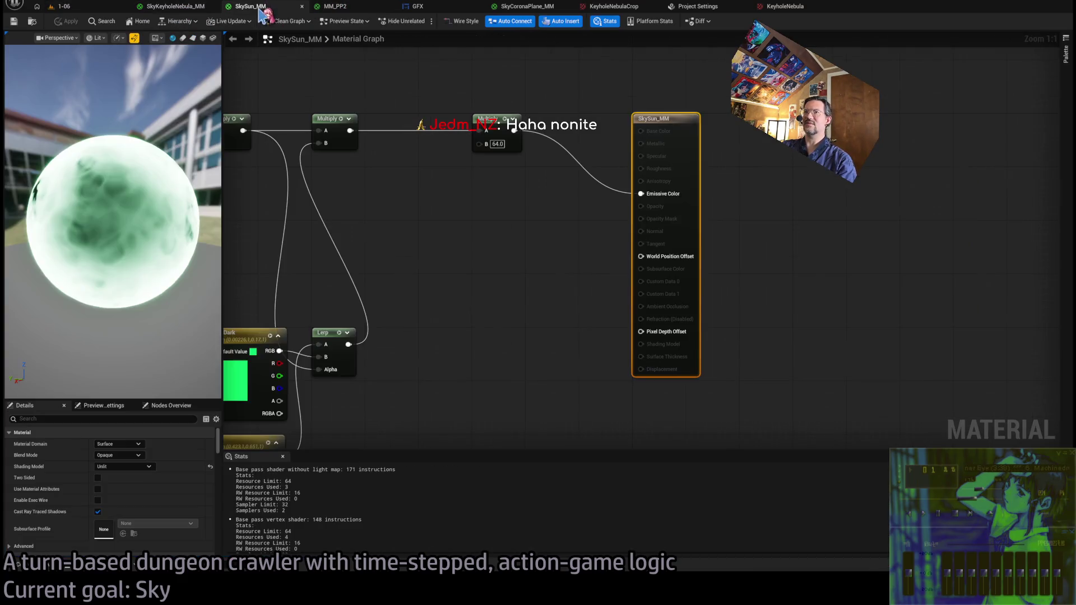
pyautogui.click(351, 7)
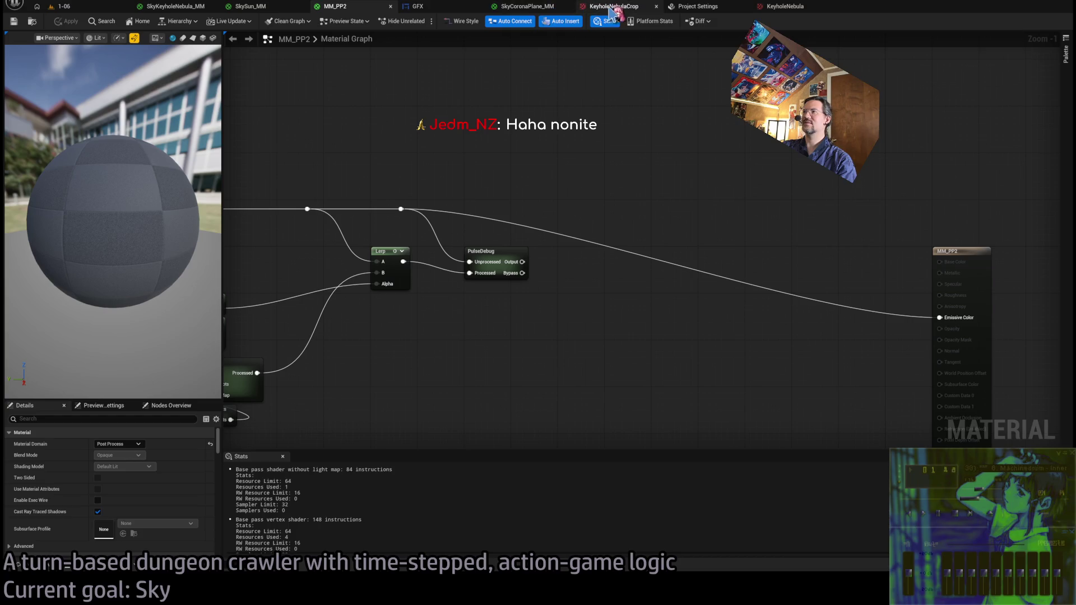
pyautogui.click(790, 8)
pyautogui.click(633, 7)
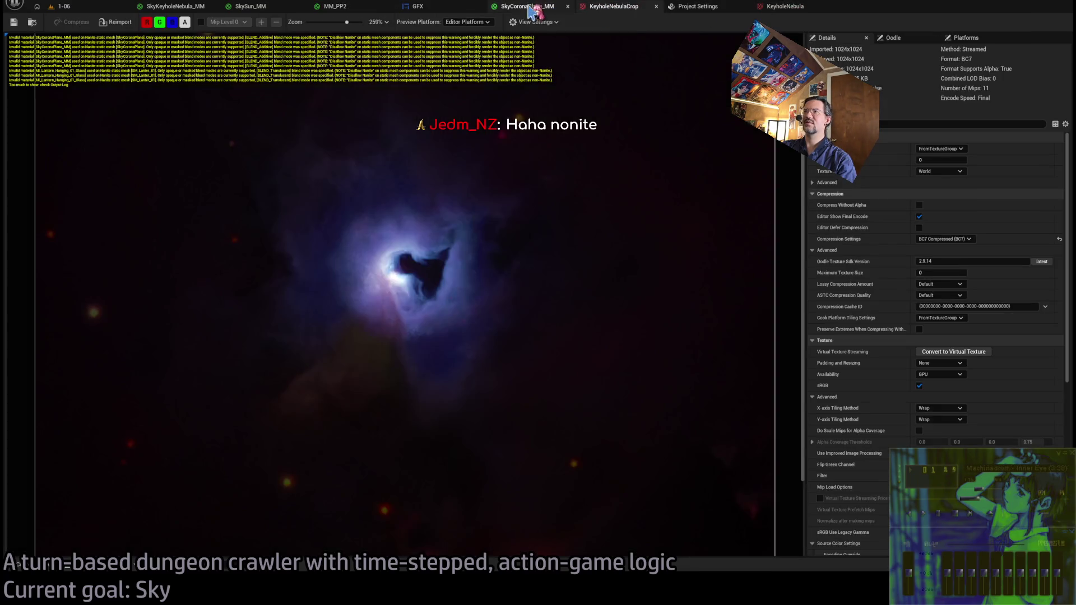
pyautogui.click(526, 7)
pyautogui.click(178, 7)
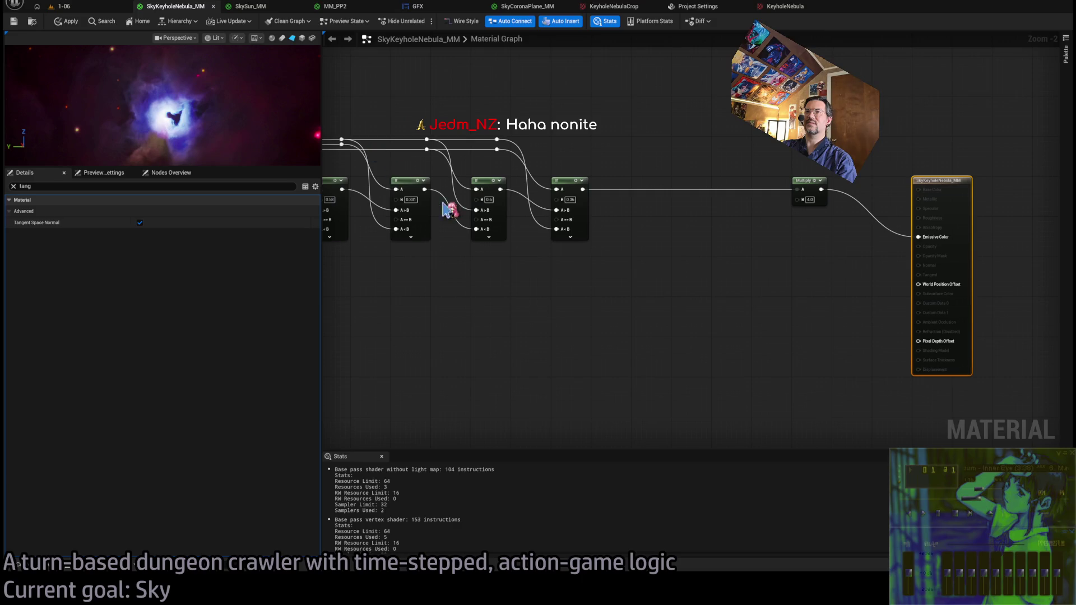
# Set SkyKeyholeNebula_MM's Blend Mode to Additive and return to the 1-06 level
pyautogui.click(12, 186)
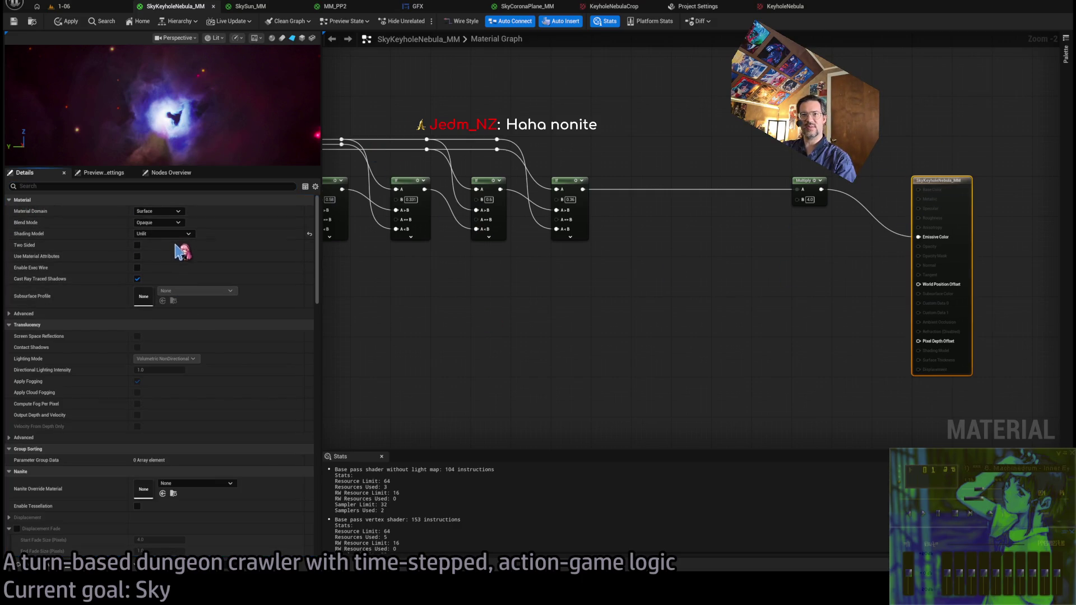
pyautogui.click(168, 223)
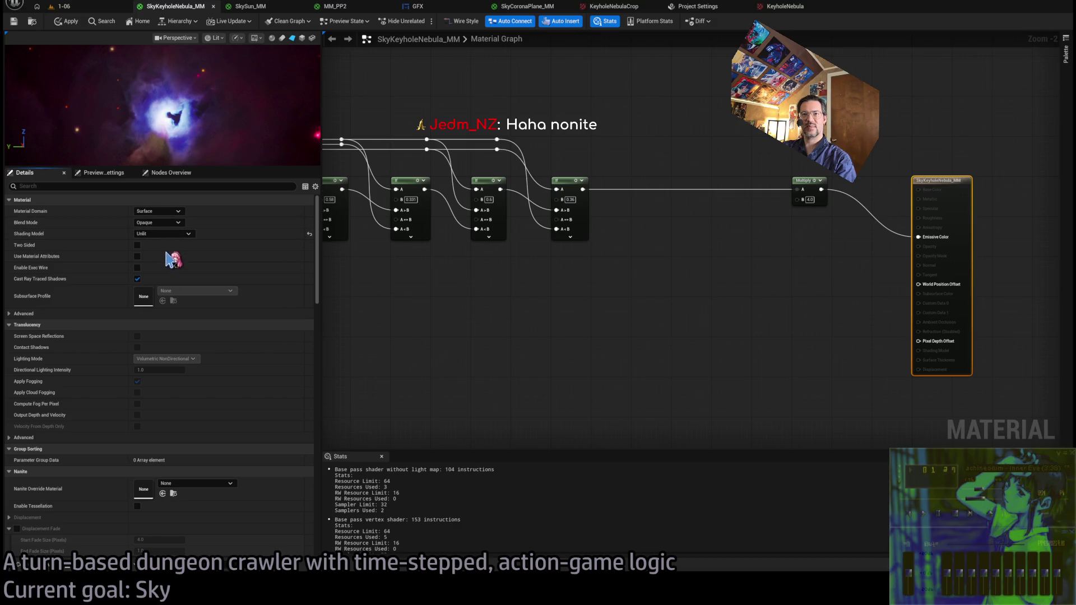
pyautogui.click(173, 262)
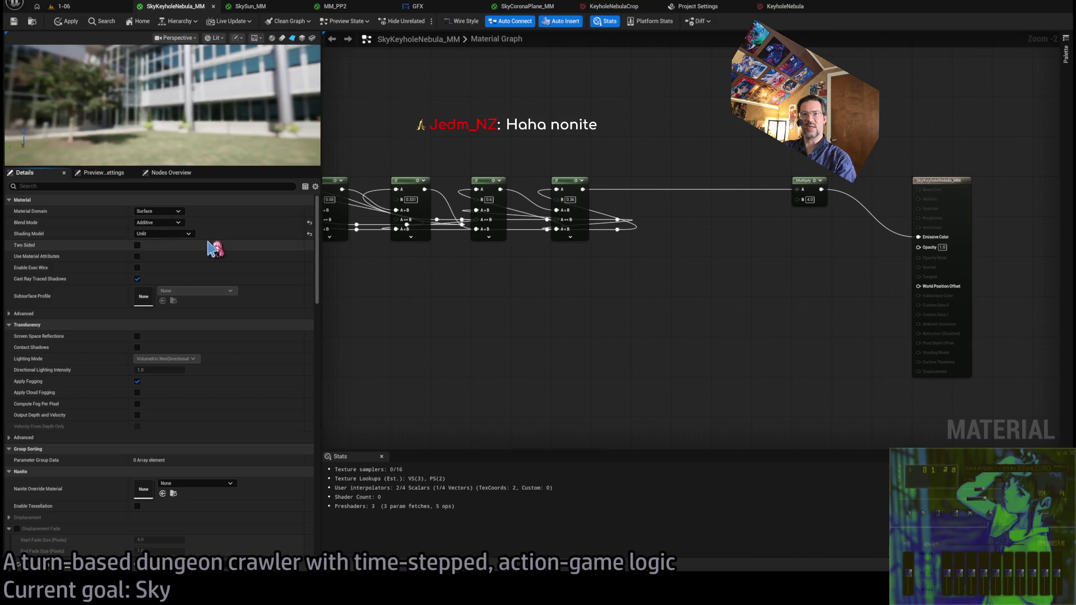
pyautogui.click(81, 9)
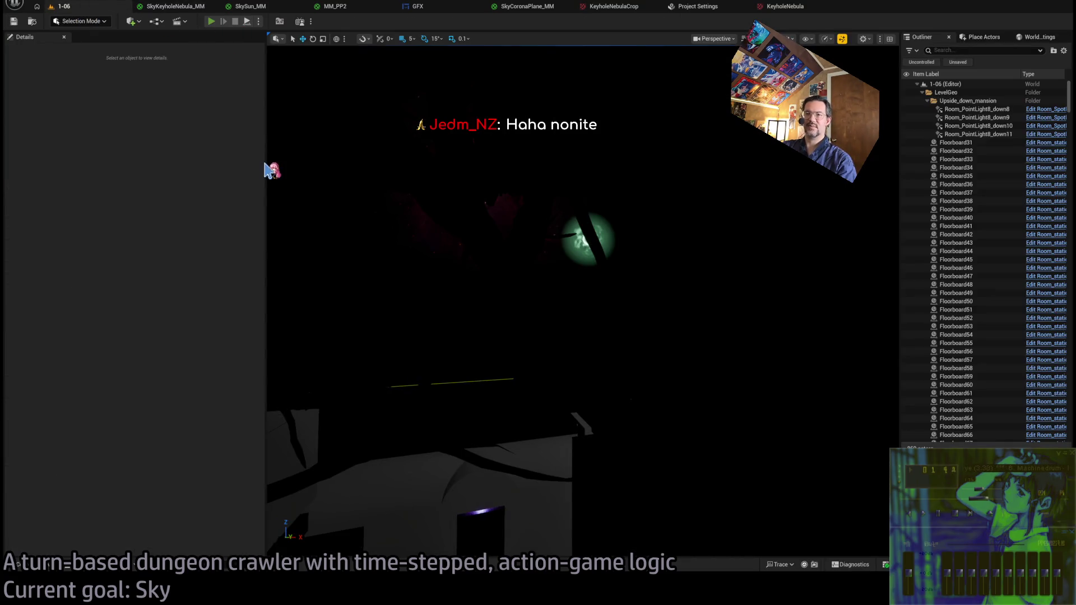
pyautogui.hotkey('alt', 'p')
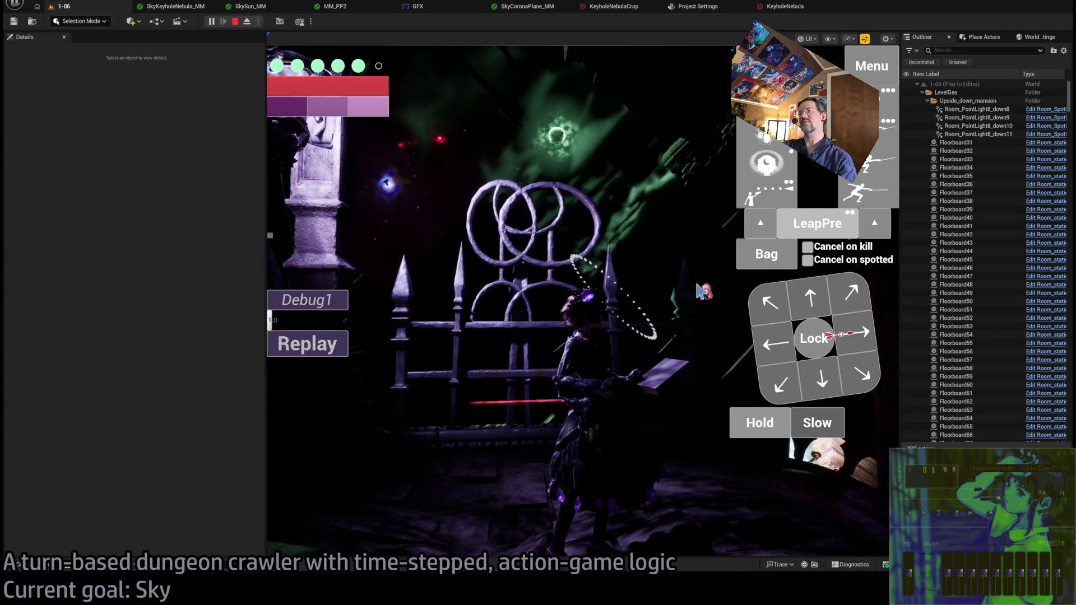
pyautogui.click(763, 422)
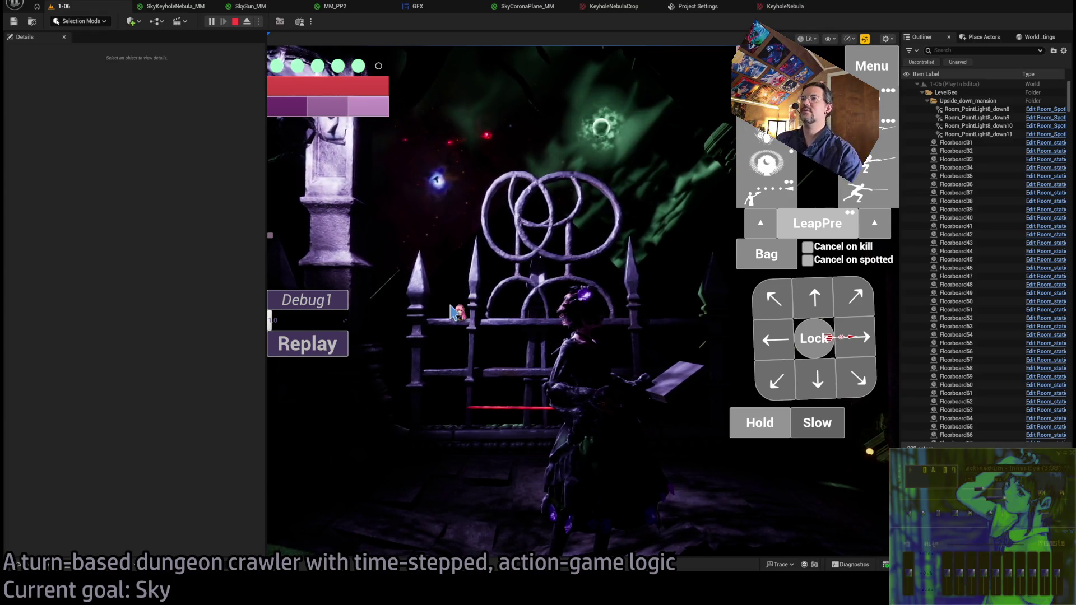
pyautogui.press('Escape')
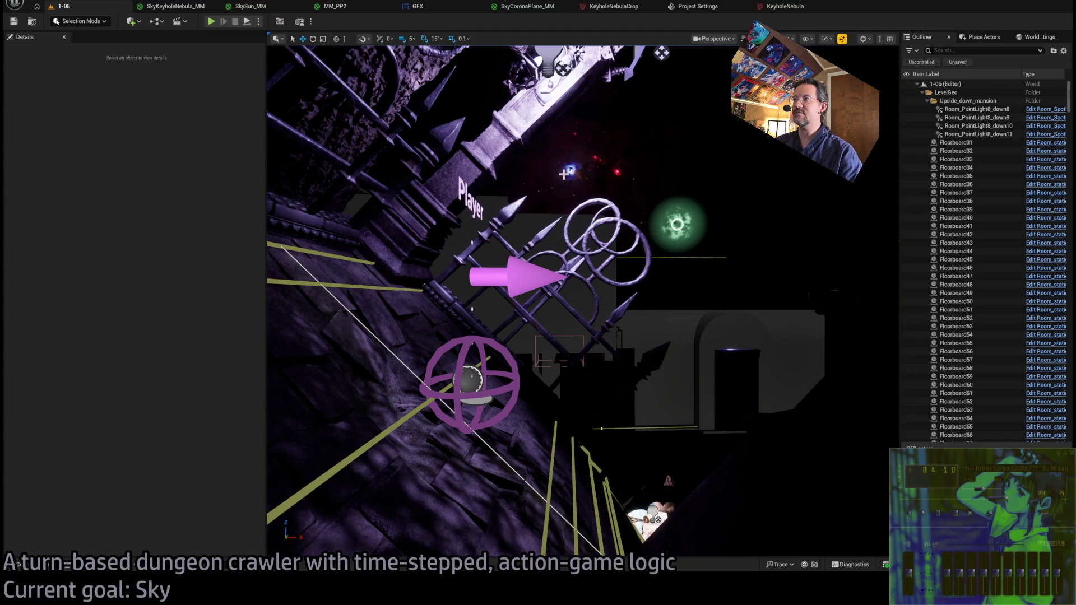
# Set SkyCoronaPlane2's Scale Y and Z to 40000 to match X
pyautogui.moveTo(662, 198); pyautogui.dragTo(596, 204)
pyautogui.write('40000')
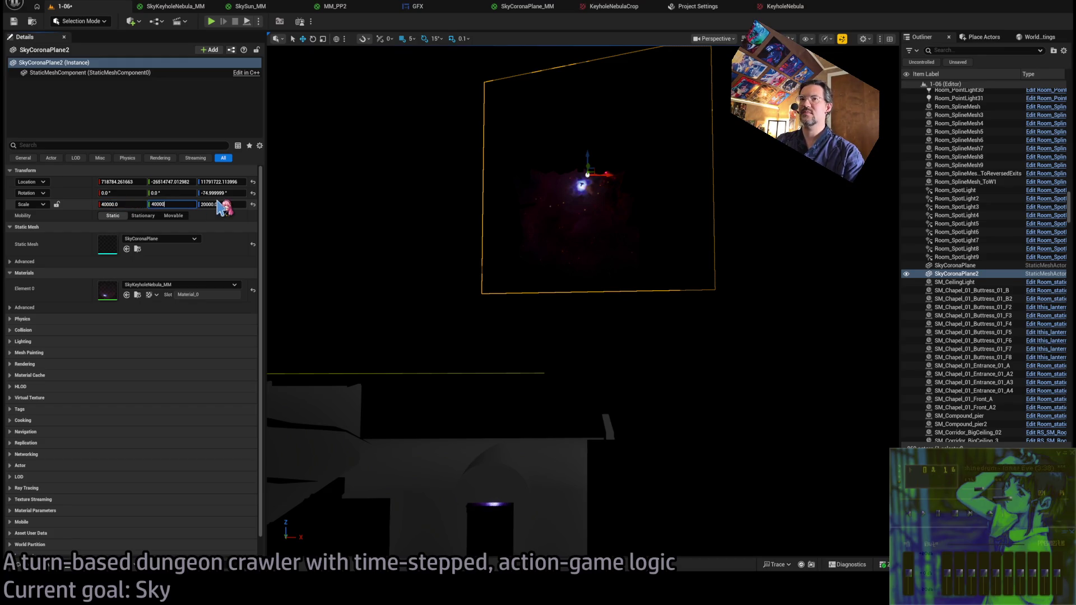
pyautogui.press('Tab')
pyautogui.write('00')
pyautogui.press('Return')
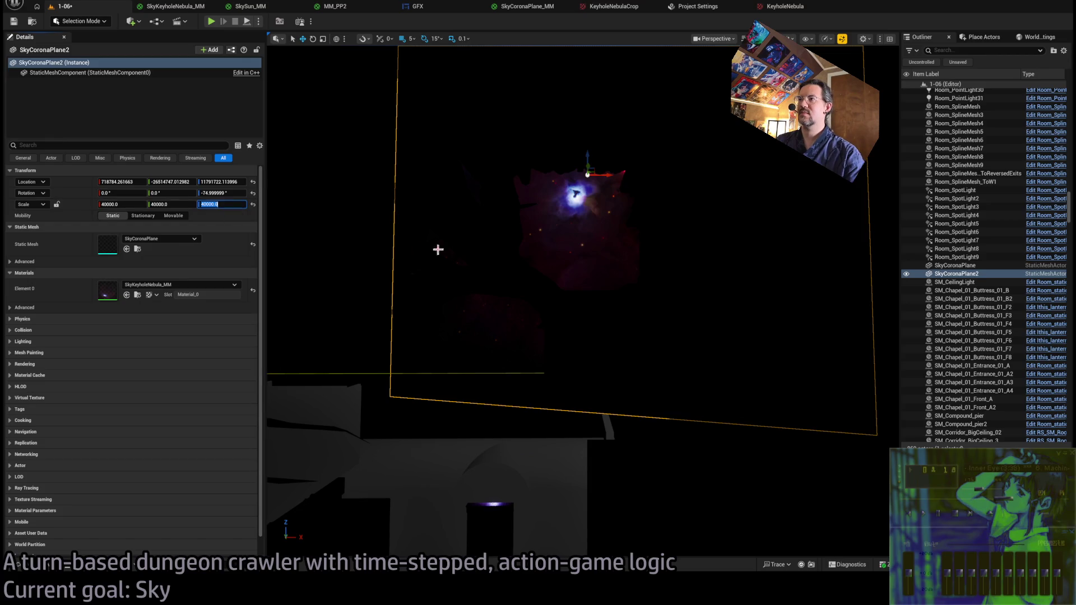
pyautogui.scroll(-10, 438, 249)
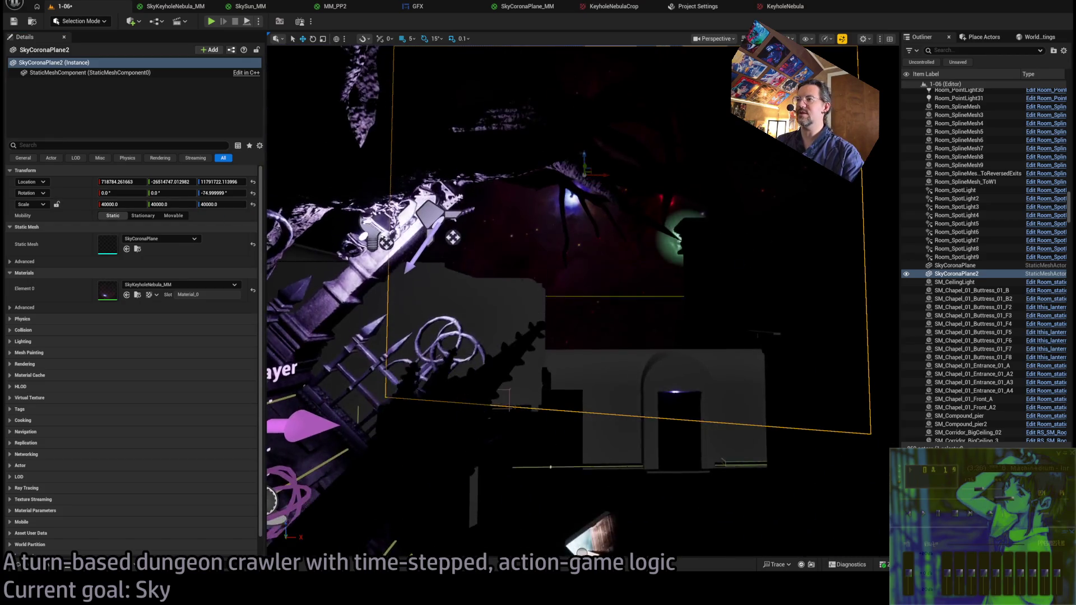
pyautogui.scroll(5, 438, 249)
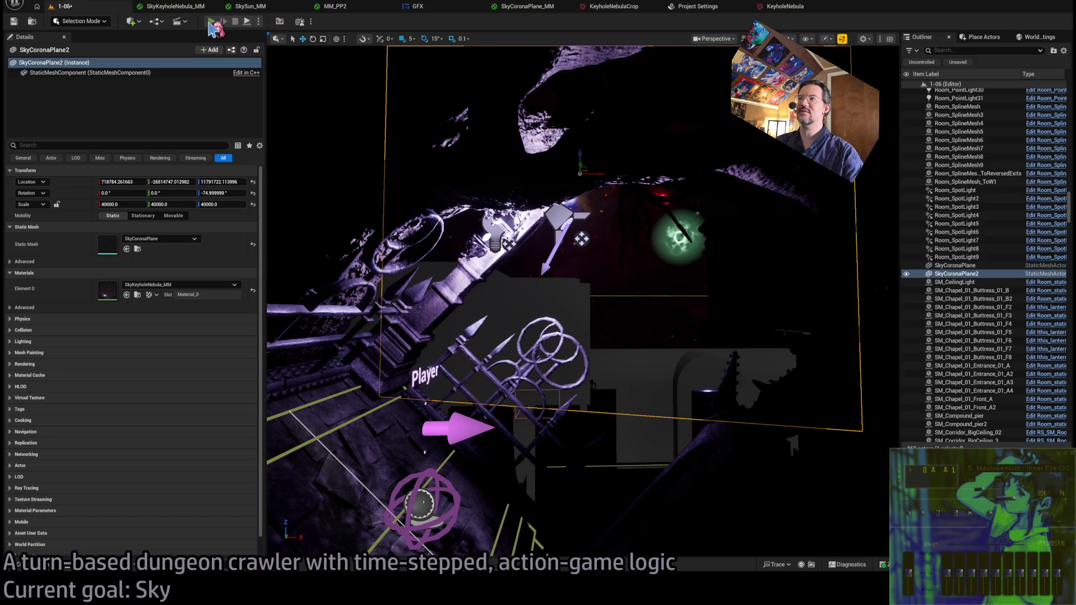
# Play the 1-06 level in editor, run a Hold turn, then use a Projectile attack
pyautogui.hotkey('alt', 'p')
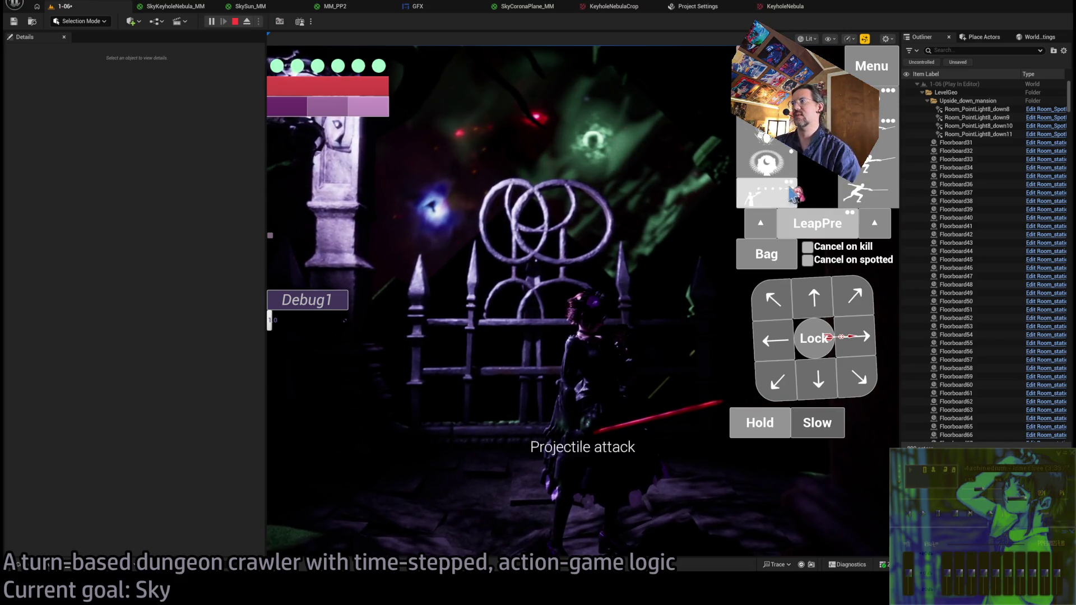
pyautogui.click(761, 426)
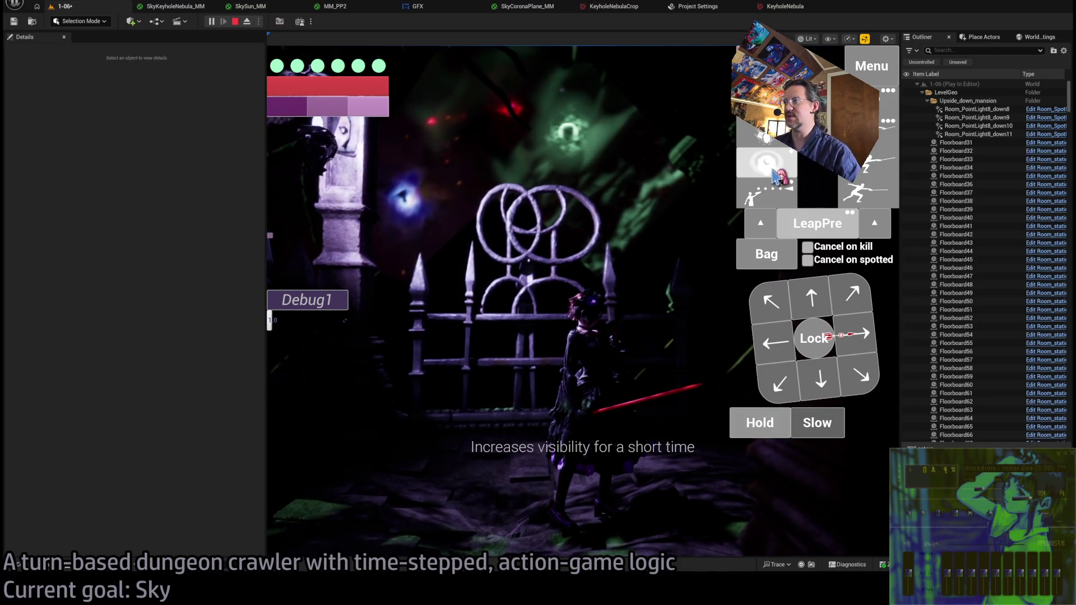
pyautogui.click(778, 185)
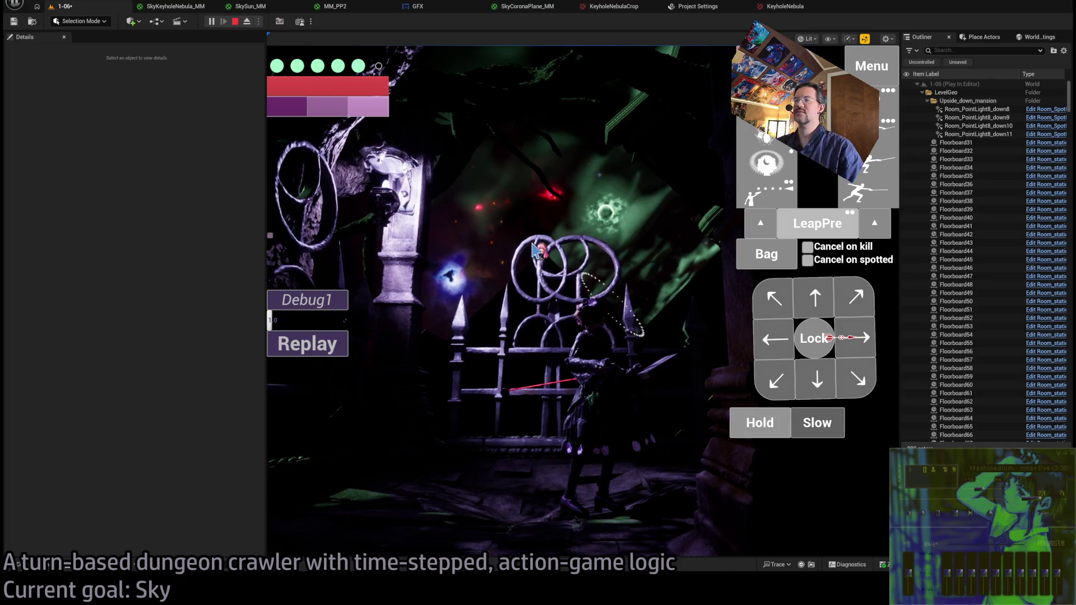
# End the play session and select the green SkyCoronaPlane corona
pyautogui.press('Escape')
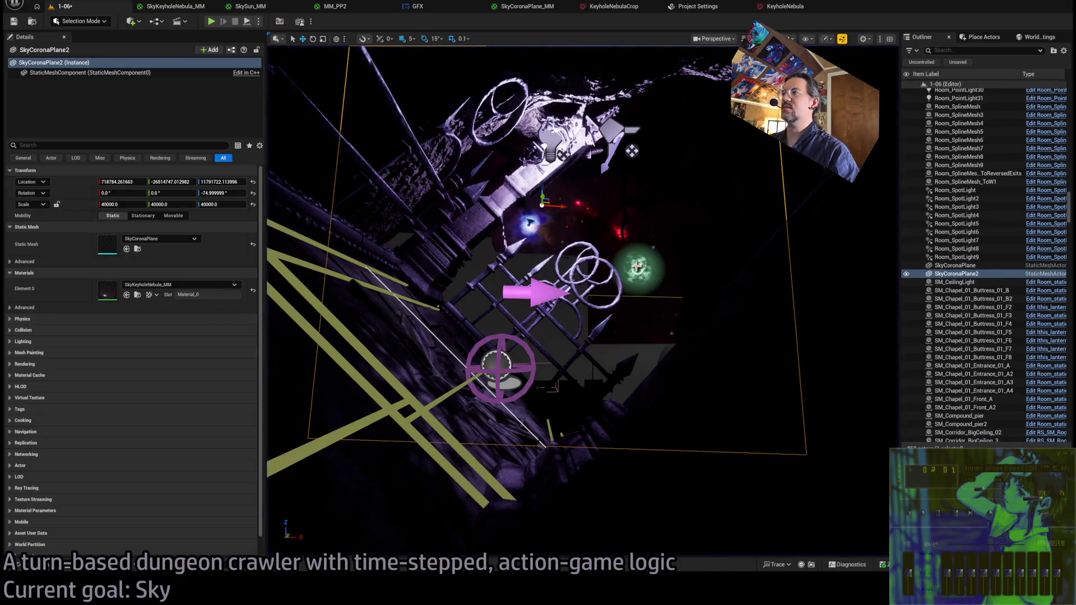
pyautogui.press('f')
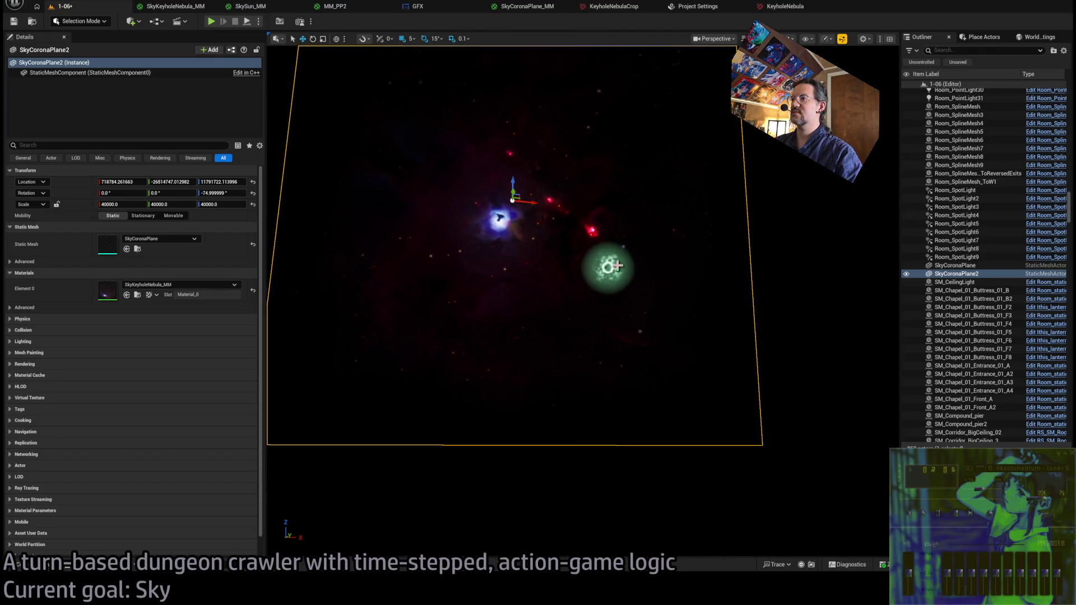
pyautogui.click(807, 234)
pyautogui.click(609, 263)
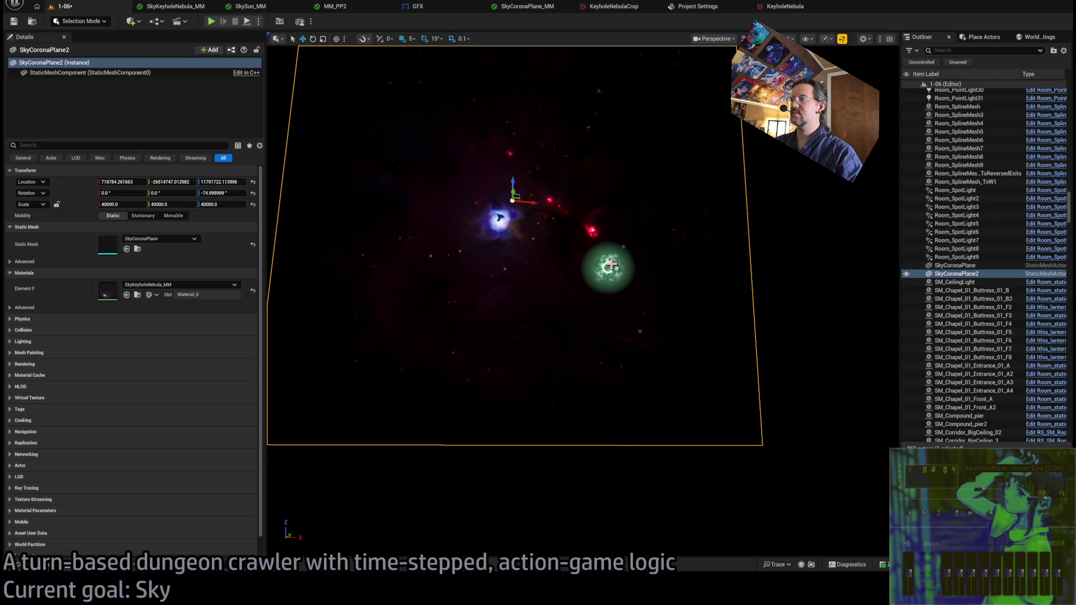
pyautogui.click(959, 265)
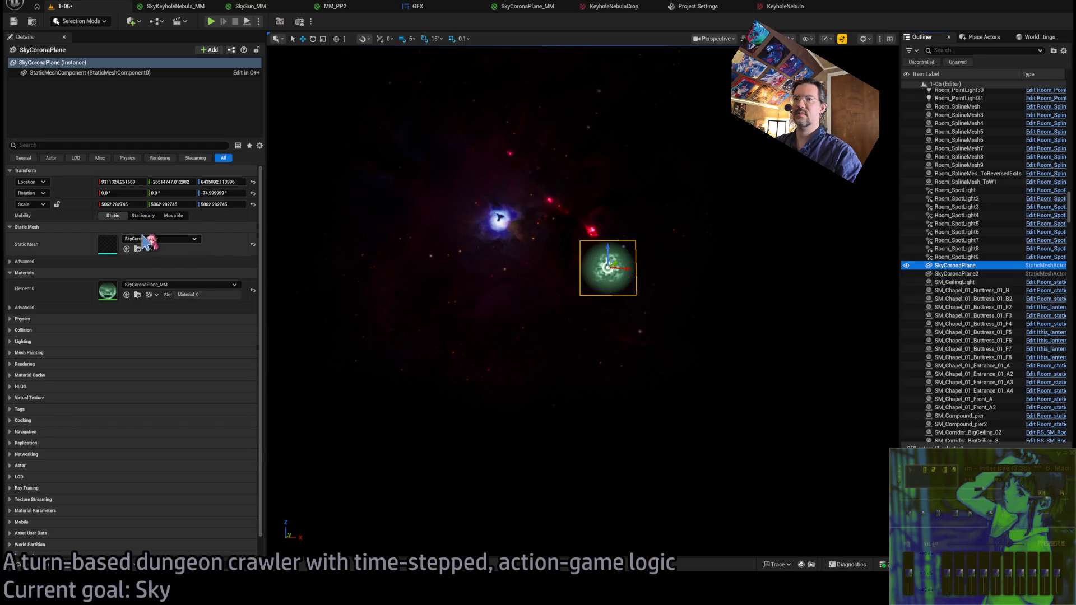
# Set the SkyCoronaPlane corona's Scale X, Y and Z to 10000
pyautogui.click(120, 204)
pyautogui.write('10')
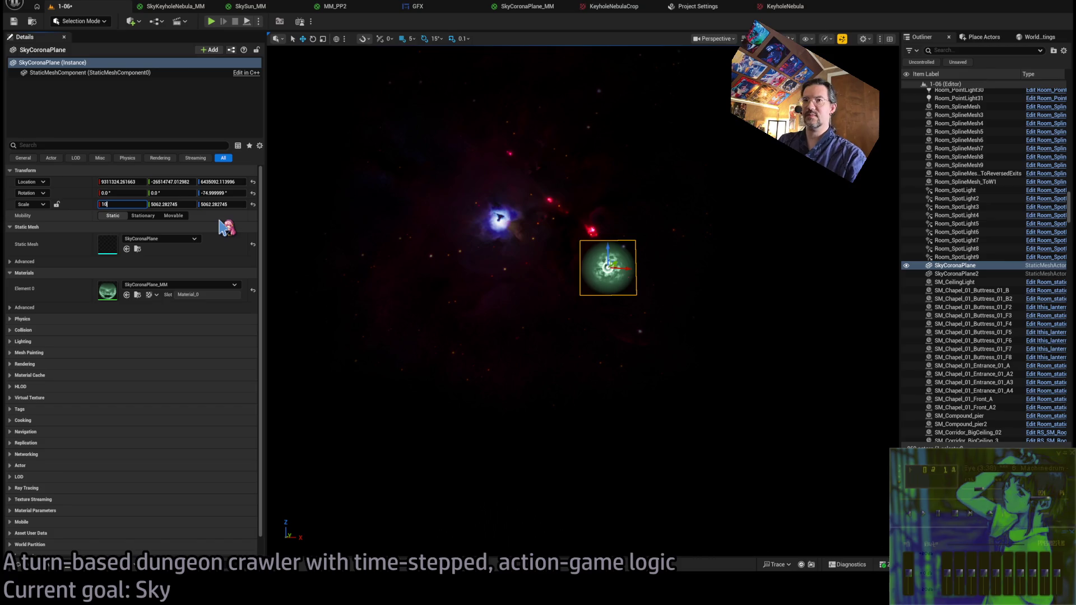
pyautogui.write('000')
pyautogui.press('Tab')
pyautogui.write('100')
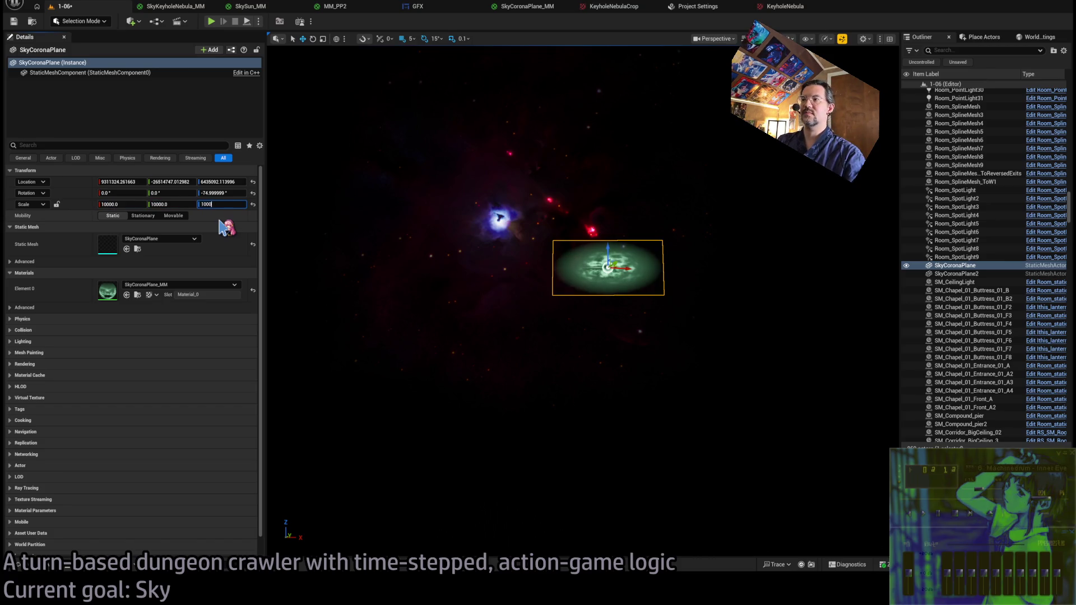
pyautogui.write('0')
pyautogui.press('Return')
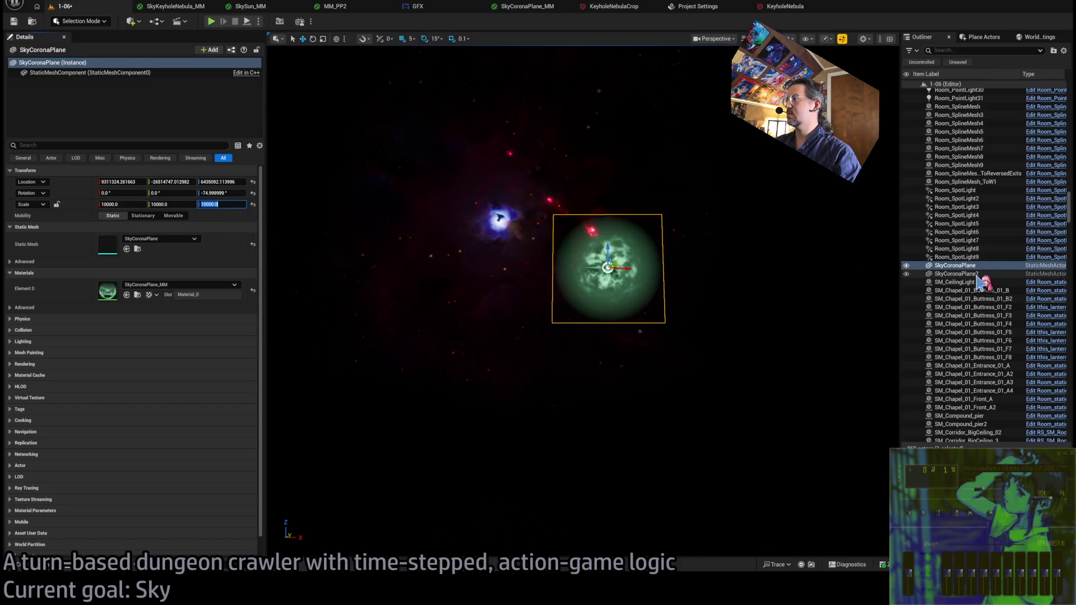
# Frame the corona, then SkyCoronaPlane2, in the viewport
pyautogui.doubleClick(965, 266)
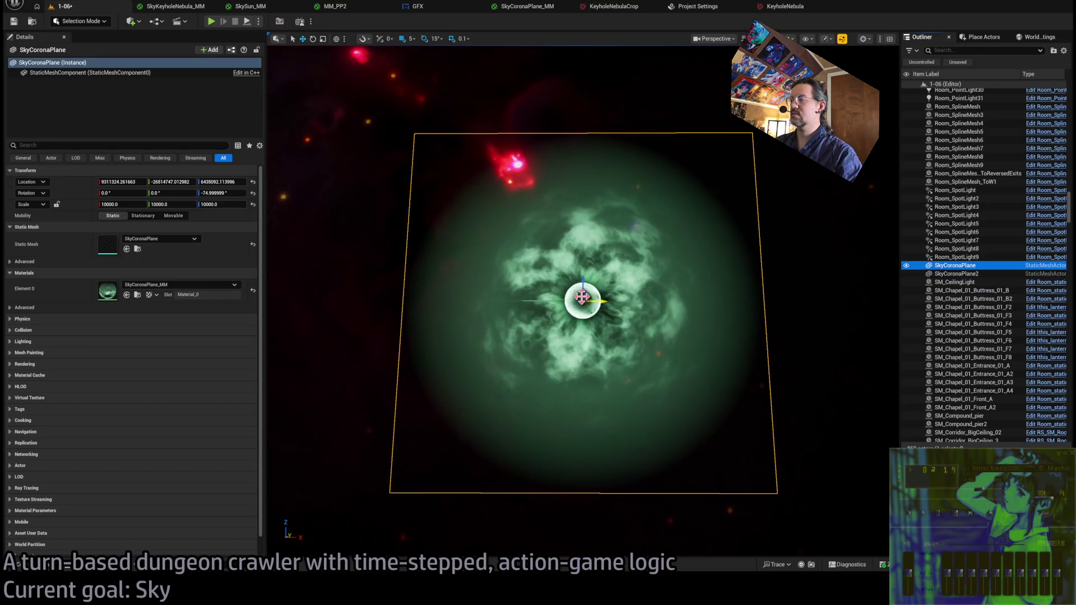
pyautogui.click(581, 297)
pyautogui.press('f')
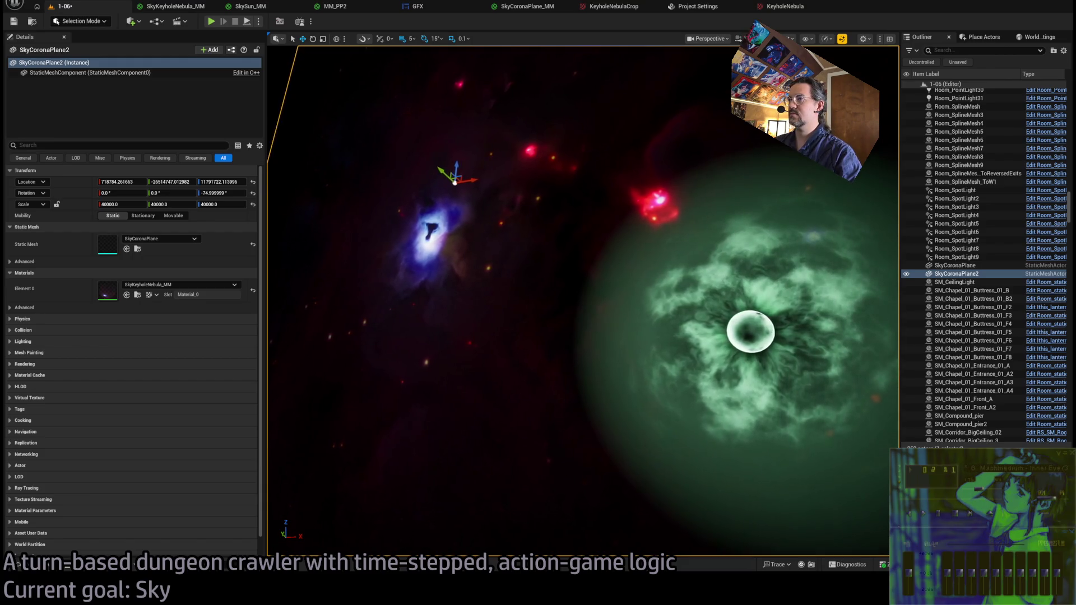
# Select the green Sphere_geo_1m sun sphere and rename it SkySun in the Outliner
pyautogui.press('f')
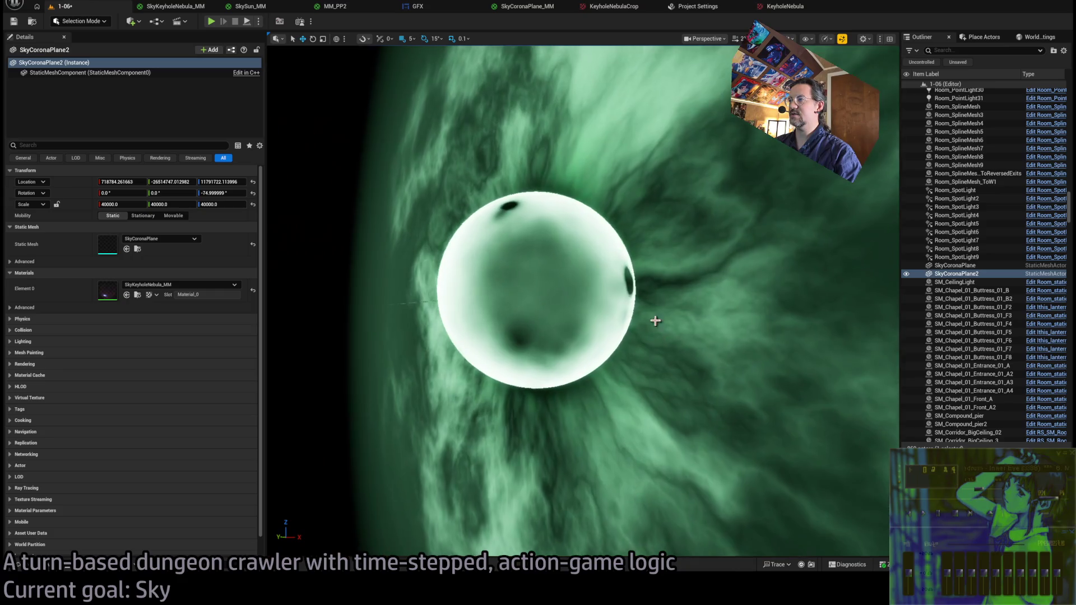
pyautogui.click(586, 329)
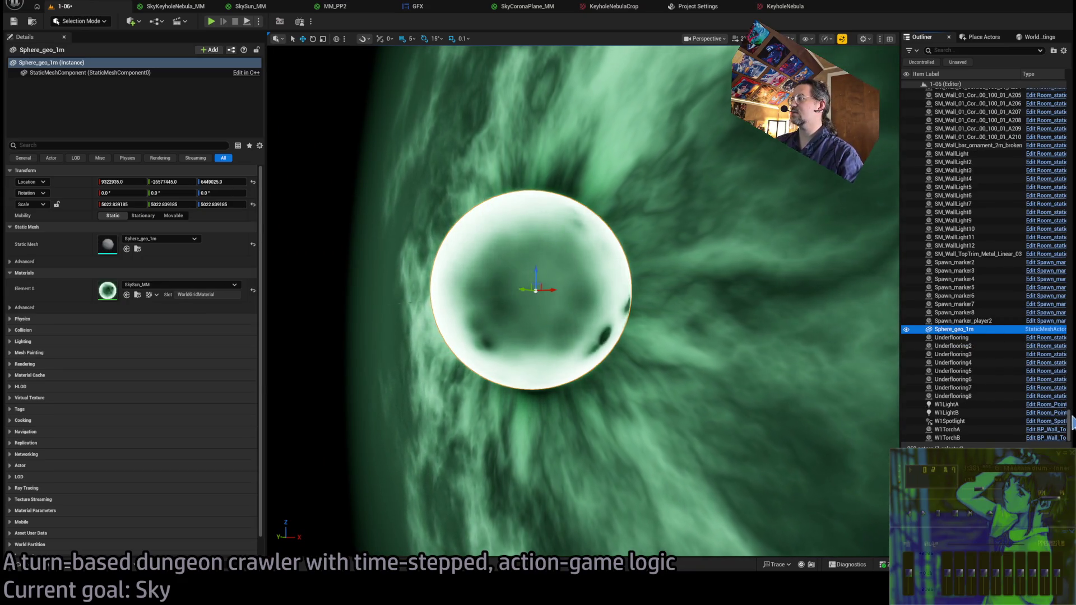
pyautogui.moveTo(1070, 392)
pyautogui.mouseDown()
pyautogui.moveTo(1053, 162)
pyautogui.moveTo(1064, 424)
pyautogui.mouseUp()
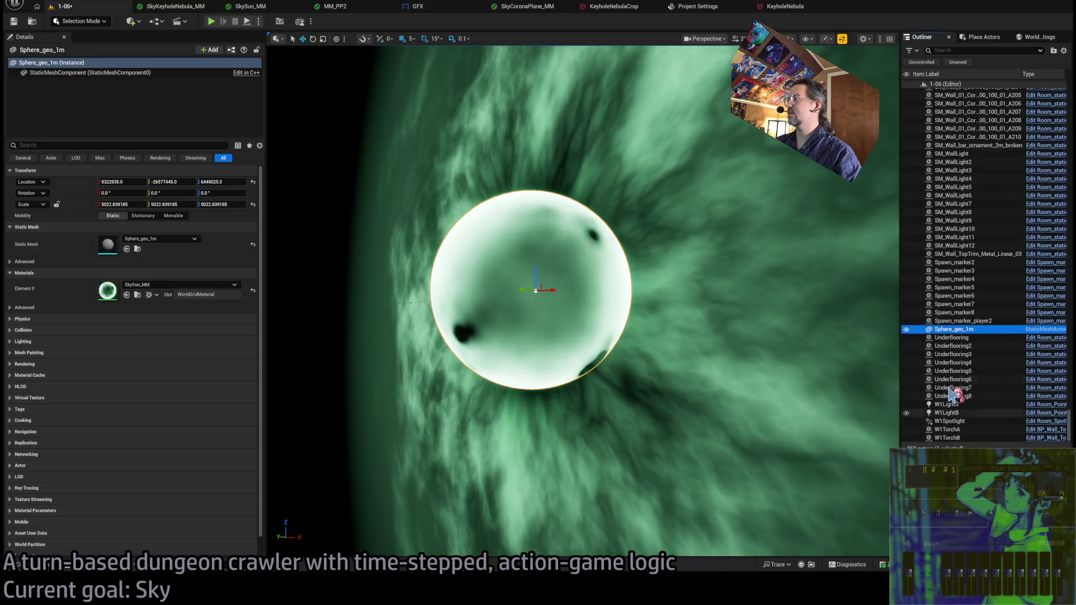
pyautogui.click(952, 329)
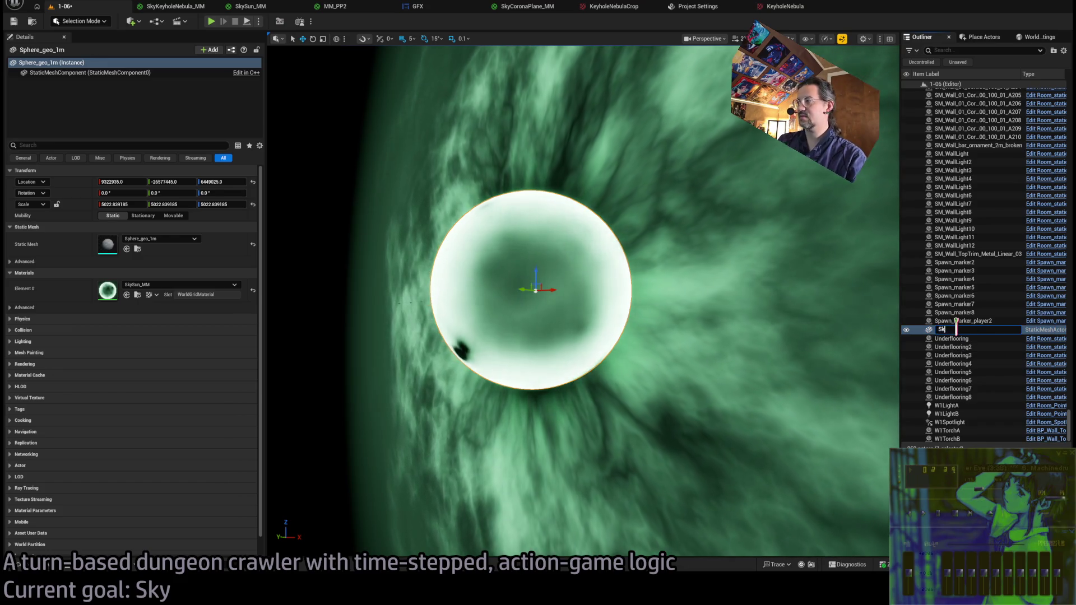
pyautogui.write('ySun')
pyautogui.press('Return')
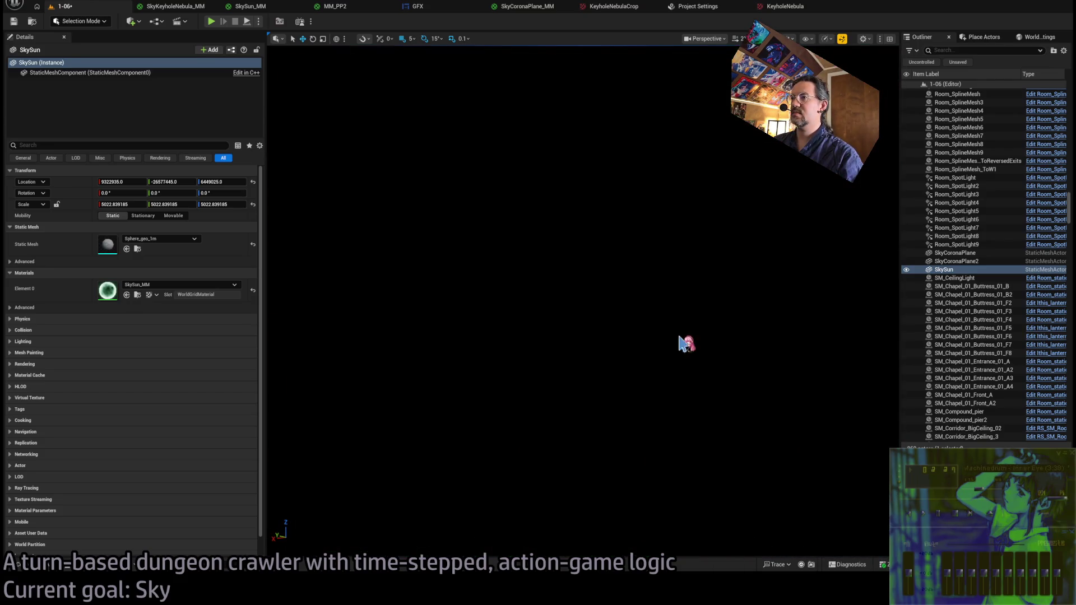
# Focus on the chapel buttress and select the SkySun sphere's scale
pyautogui.doubleClick(973, 302)
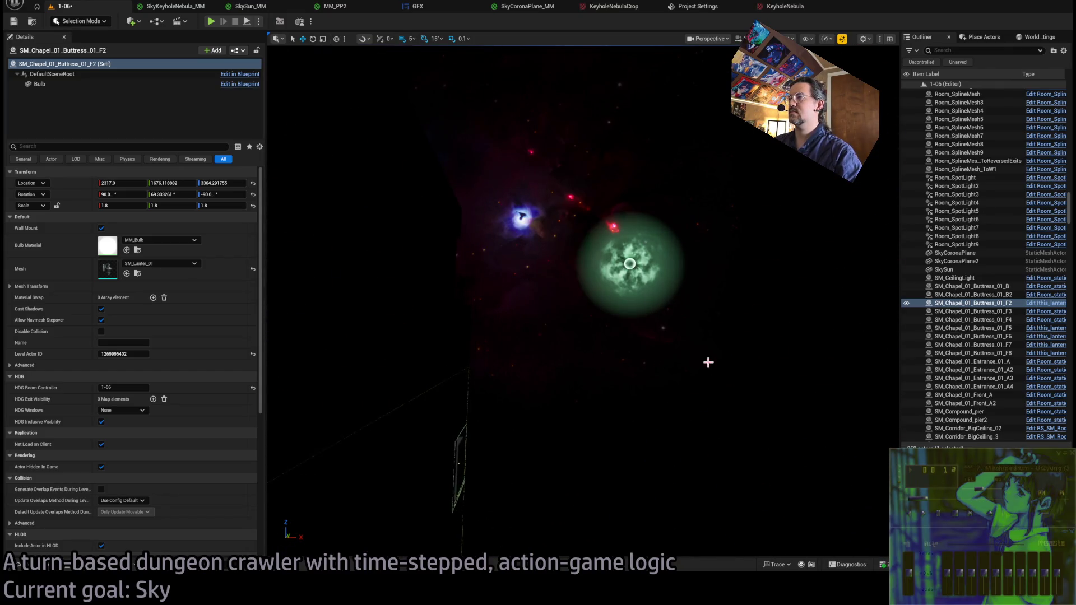
pyautogui.click(976, 271)
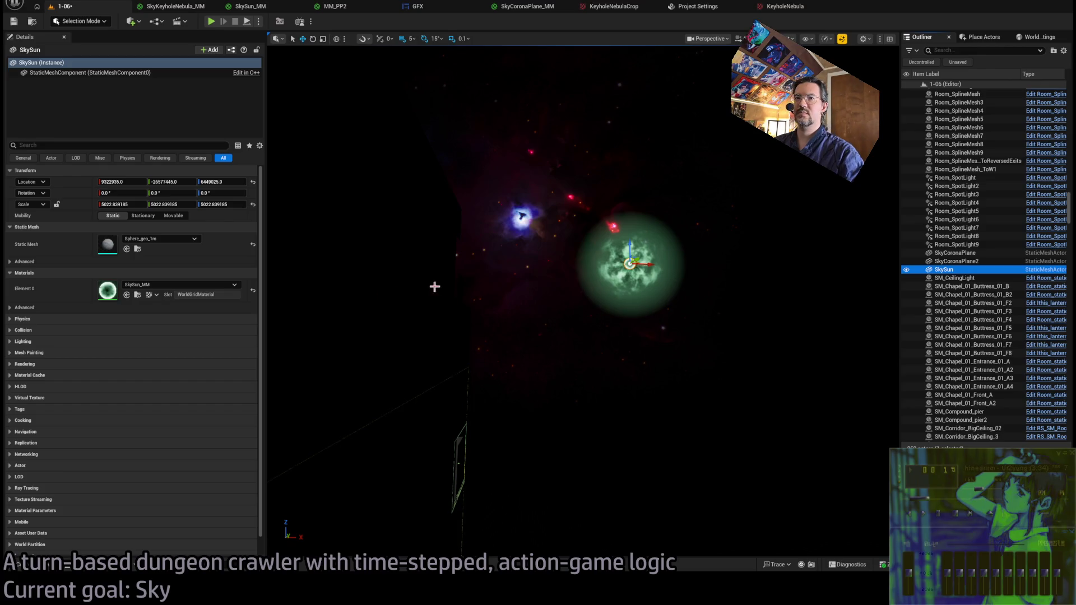
pyautogui.click(140, 204)
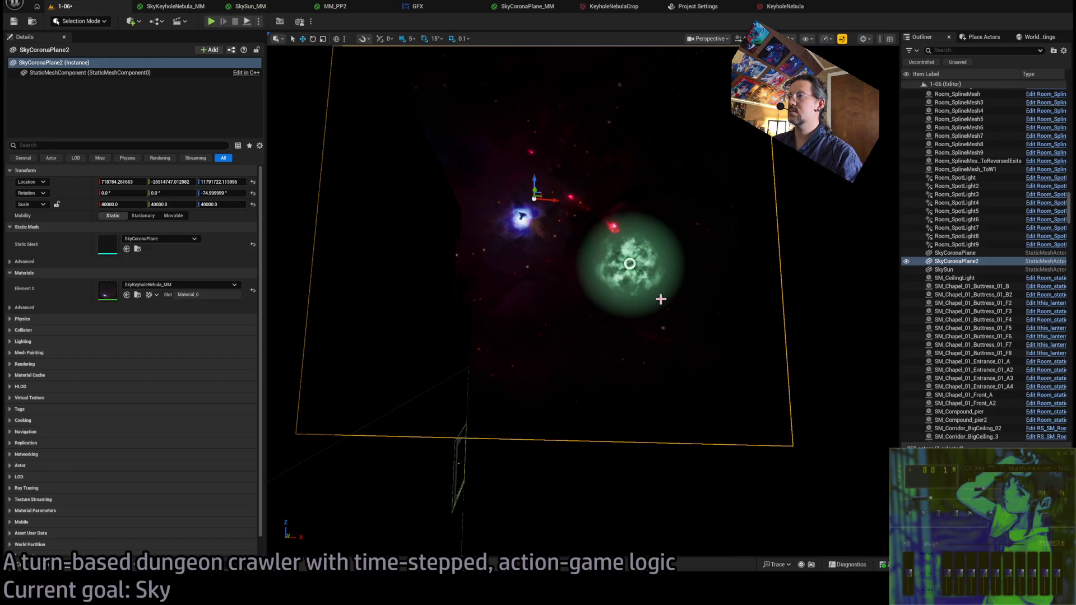
# Scale SkyCoronaPlane to 20000 on X, Y and Z, then set SkySun's scale to 10000
pyautogui.click(968, 253)
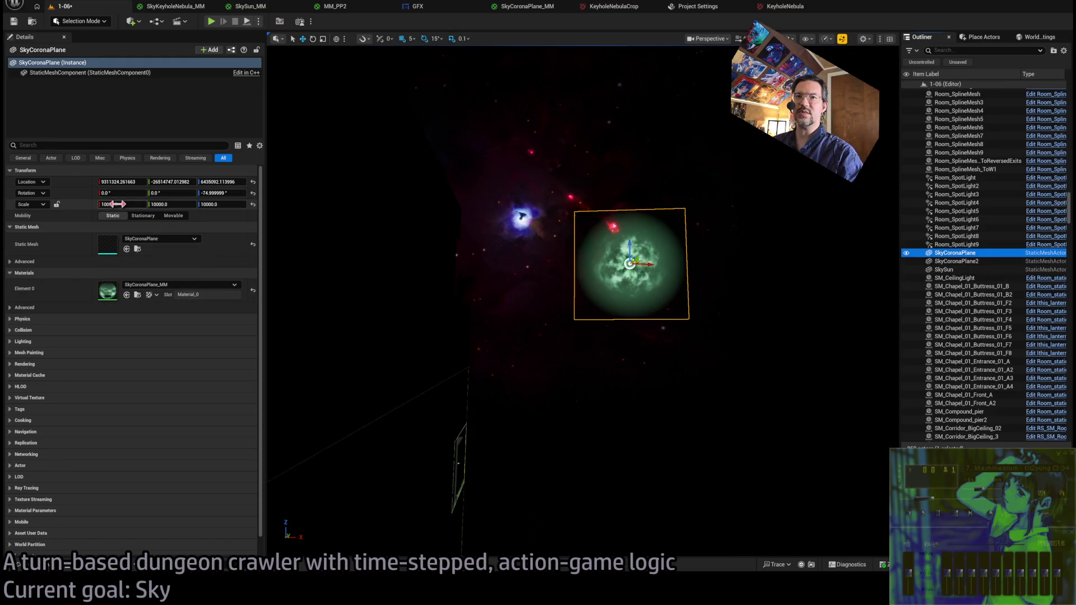
pyautogui.moveTo(122, 204); pyautogui.dragTo(197, 227)
pyautogui.write('200')
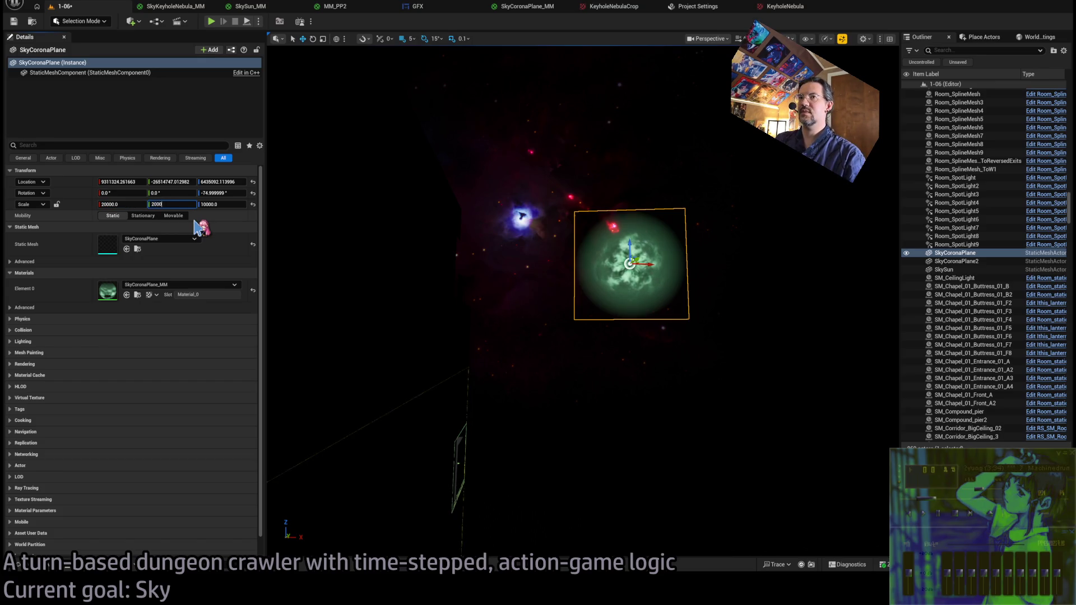
pyautogui.write('0')
pyautogui.press('Tab')
pyautogui.write('0')
pyautogui.press('Return')
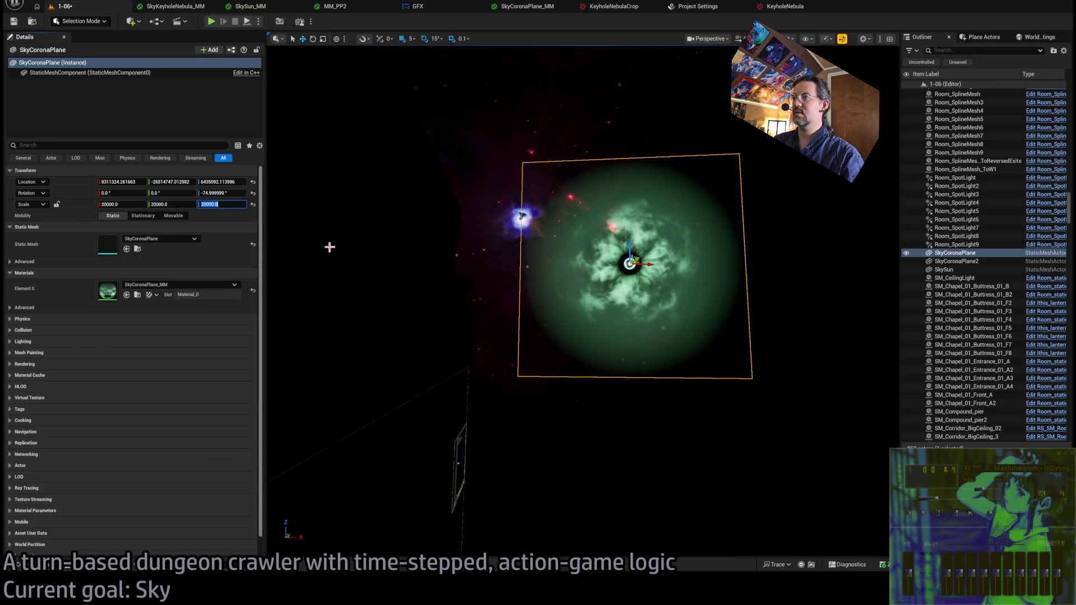
pyautogui.click(766, 280)
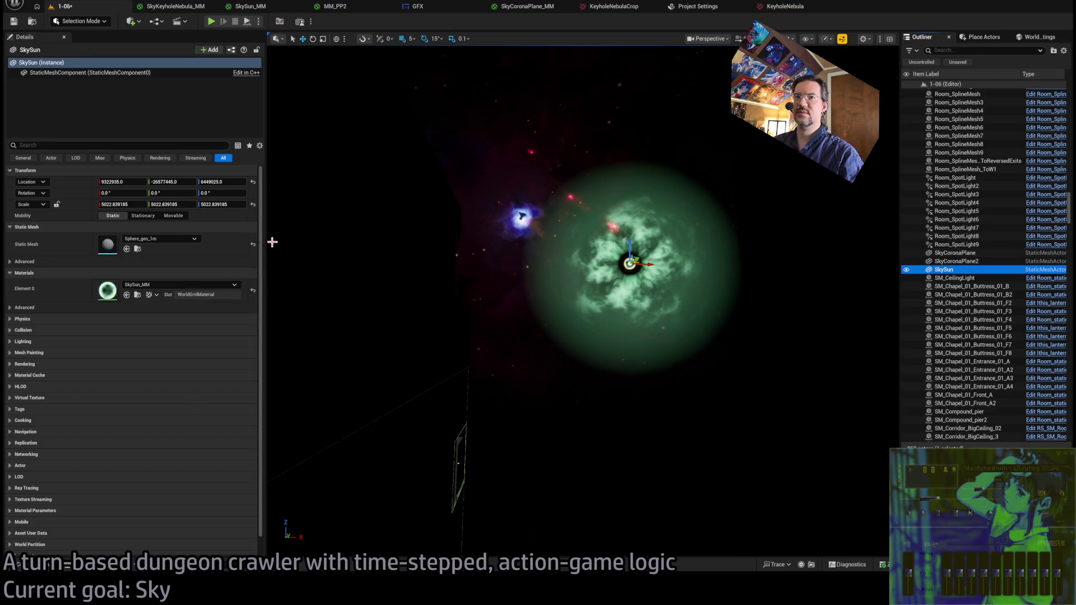
pyautogui.click(117, 204)
pyautogui.write('10000')
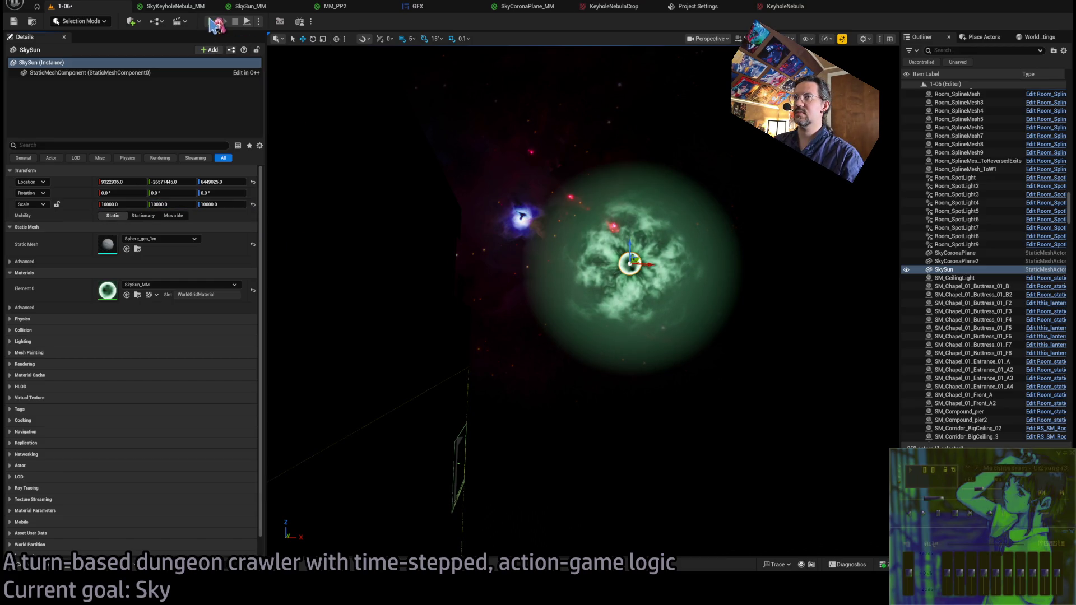
pyautogui.click(214, 23)
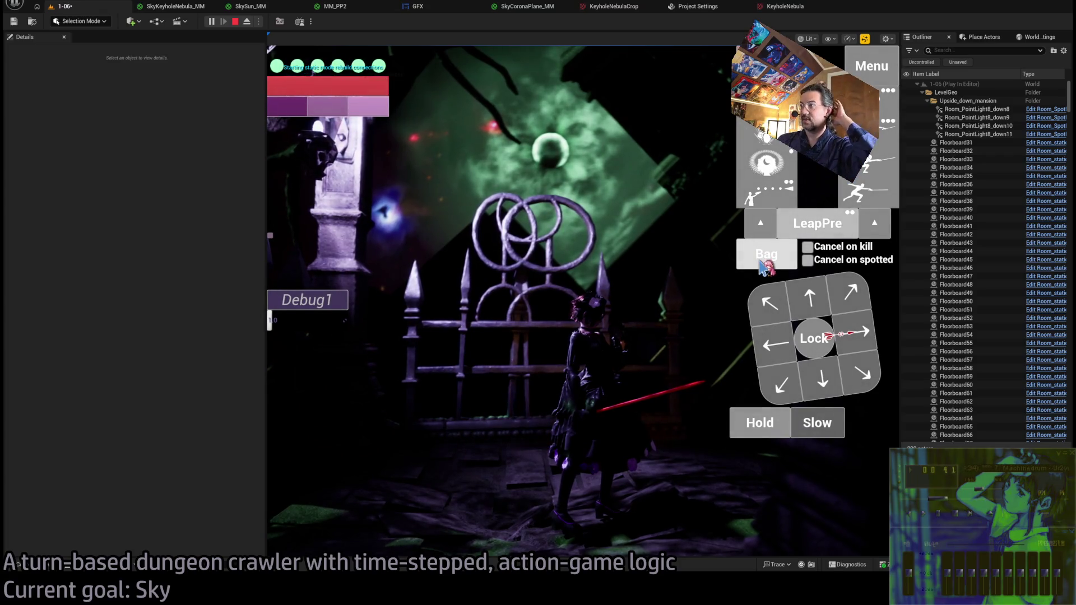
pyautogui.click(766, 163)
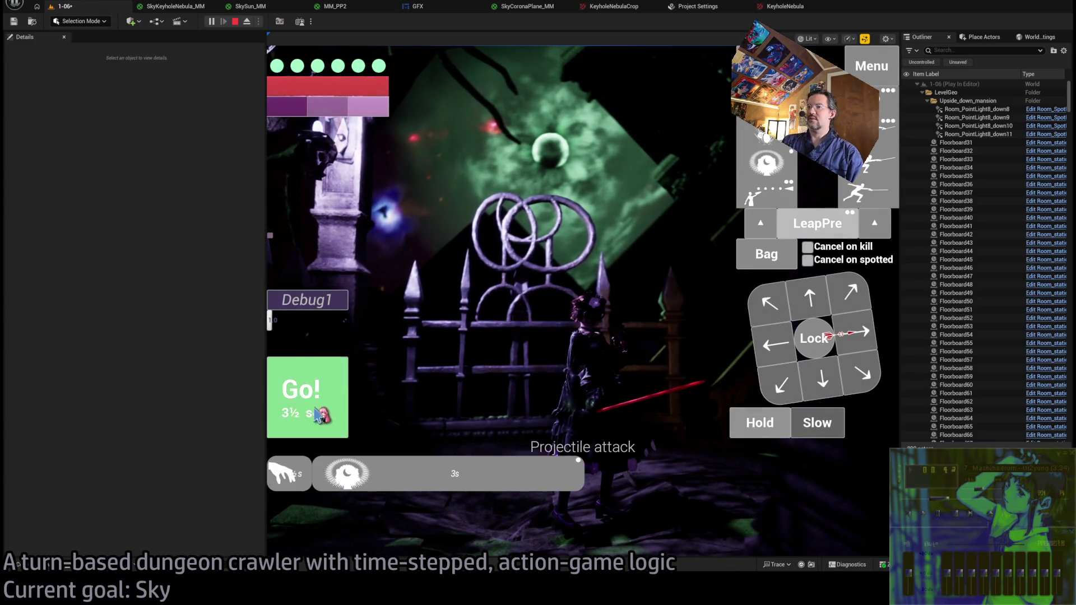
pyautogui.click(320, 414)
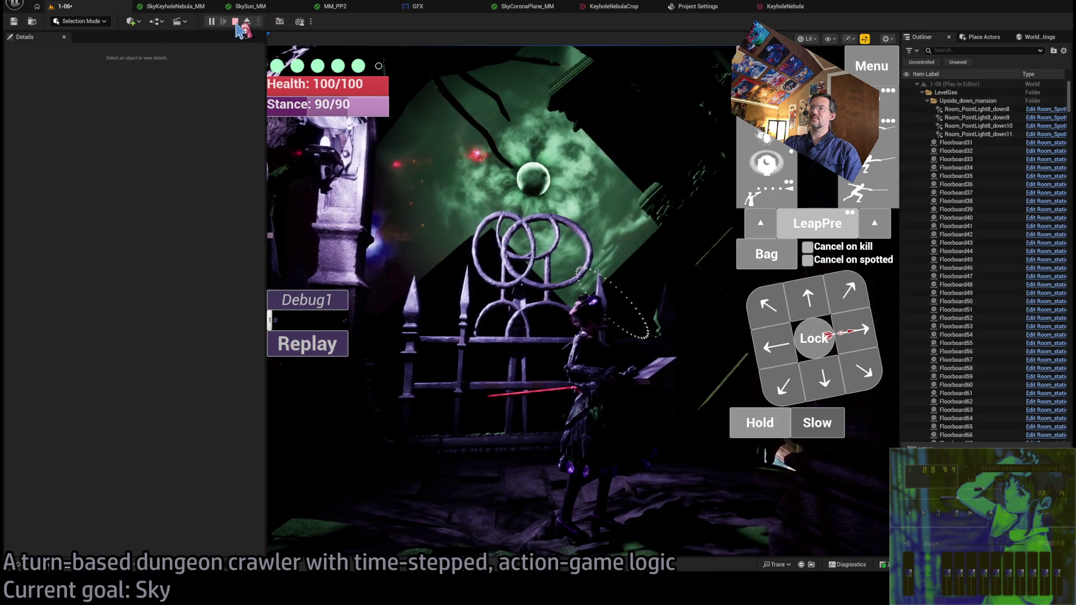
pyautogui.click(235, 23)
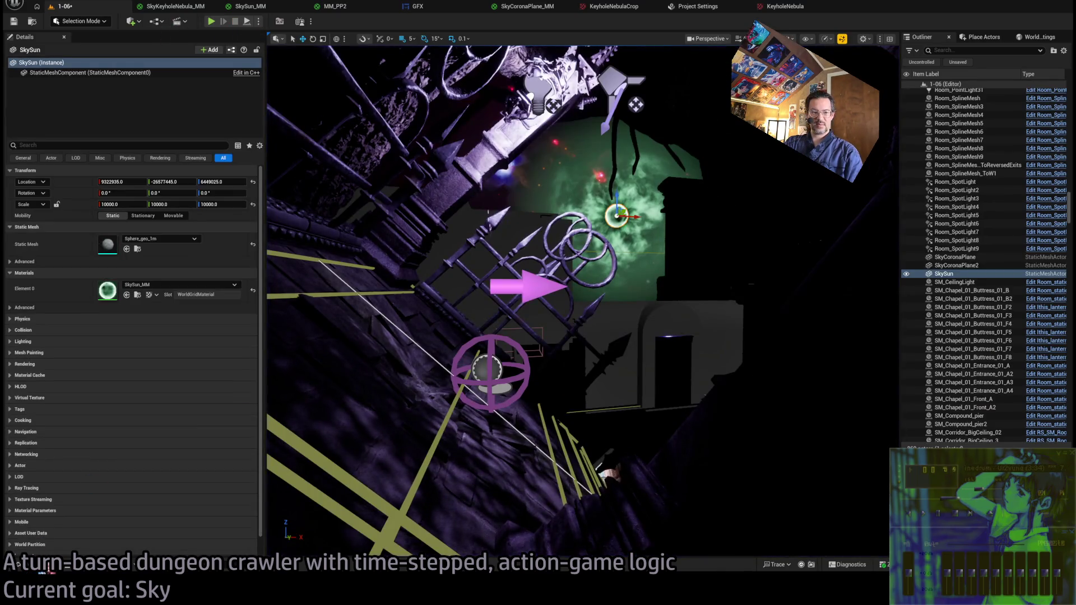
# Open the SkySun_MM material and inspect its preview sphere and graph
pyautogui.doubleClick(478, 447)
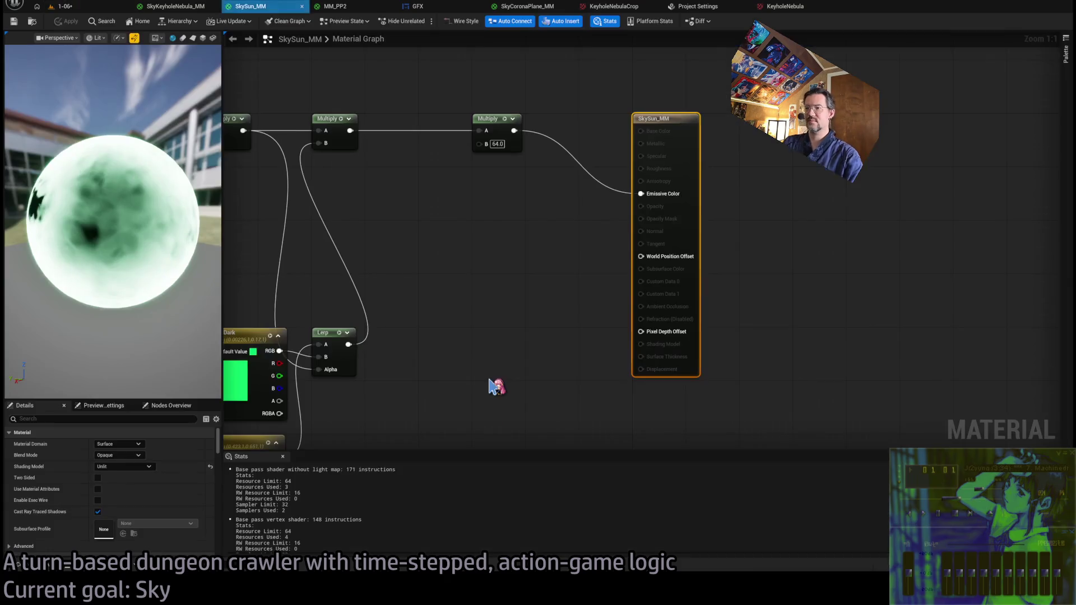
pyautogui.moveTo(119, 276); pyautogui.dragTo(145, 275)
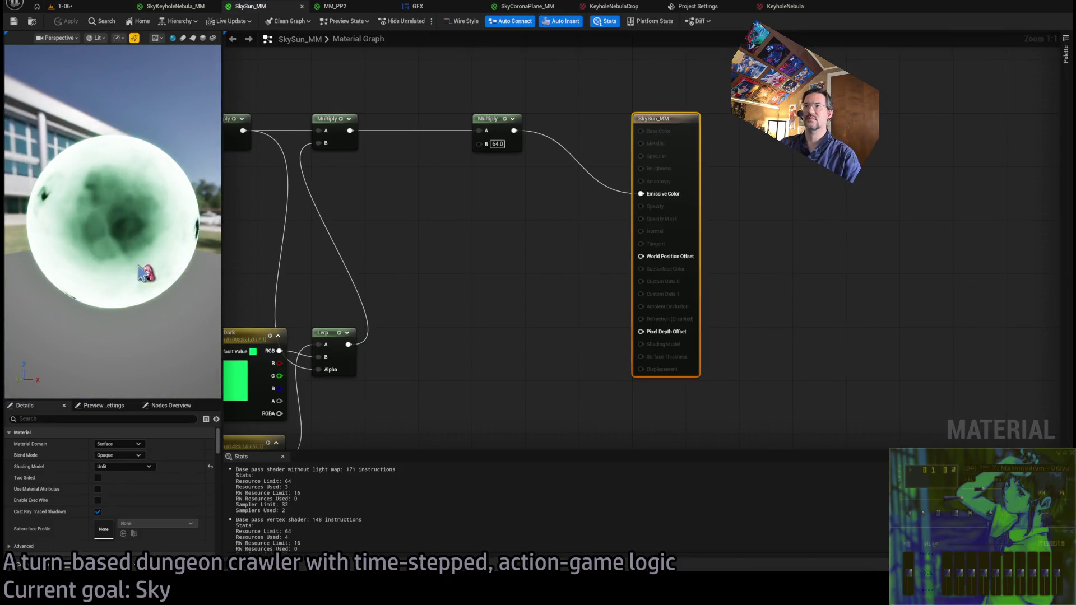
pyautogui.moveTo(409, 276); pyautogui.dragTo(506, 267)
pyautogui.scroll(-4, 506, 268)
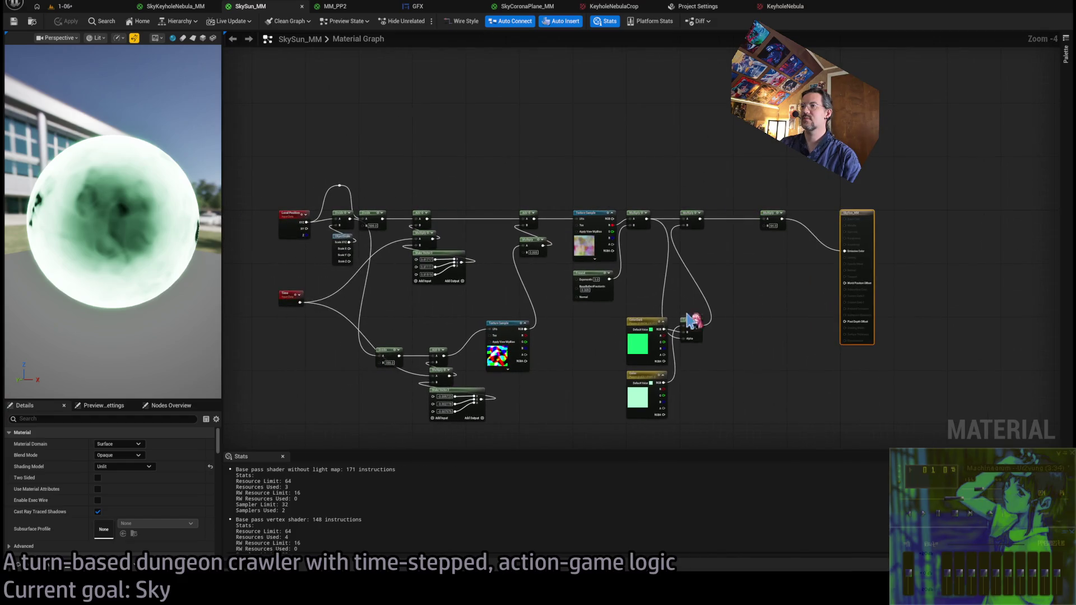
pyautogui.scroll(2, 295, 287)
pyautogui.moveTo(291, 287); pyautogui.dragTo(315, 288)
# Set the Fresnel node's BaseReflectFractionIn to 0.001 and return to the 1-06 level
pyautogui.click(324, 168)
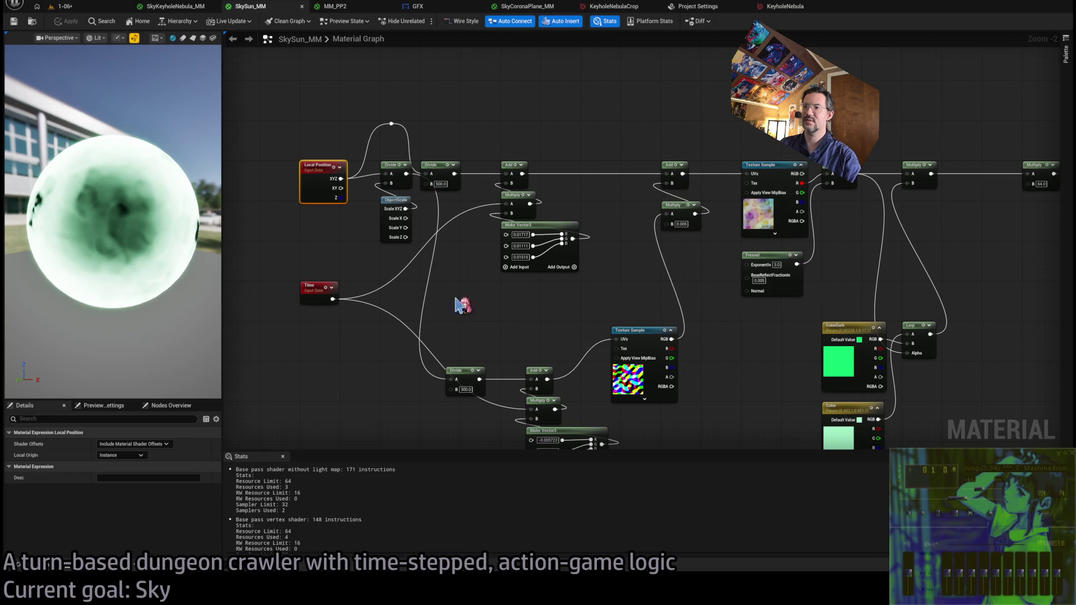
pyautogui.moveTo(593, 305); pyautogui.dragTo(604, 297)
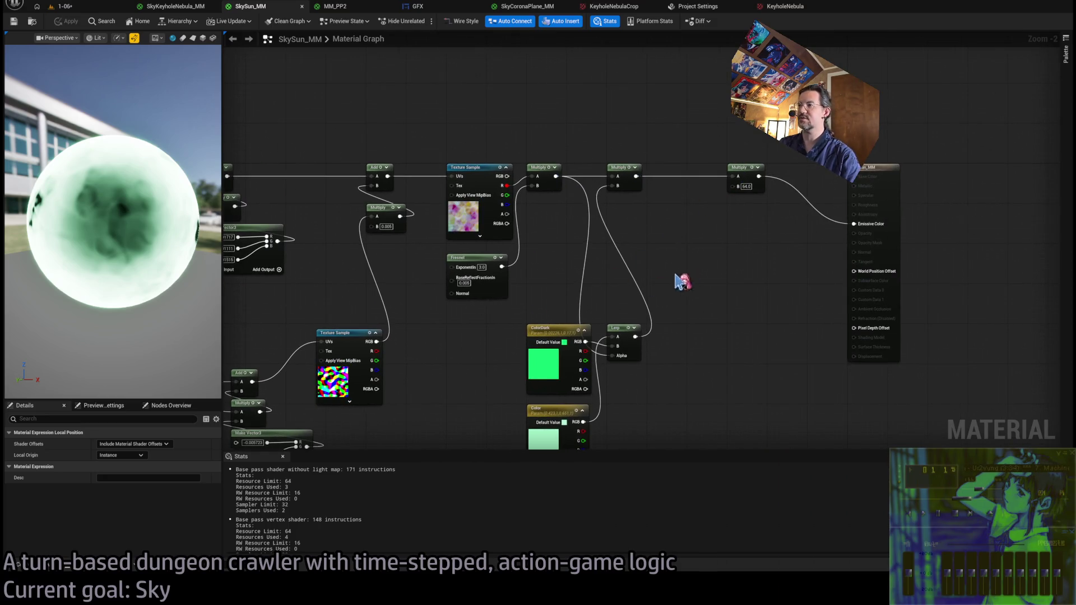
pyautogui.scroll(2, 683, 282)
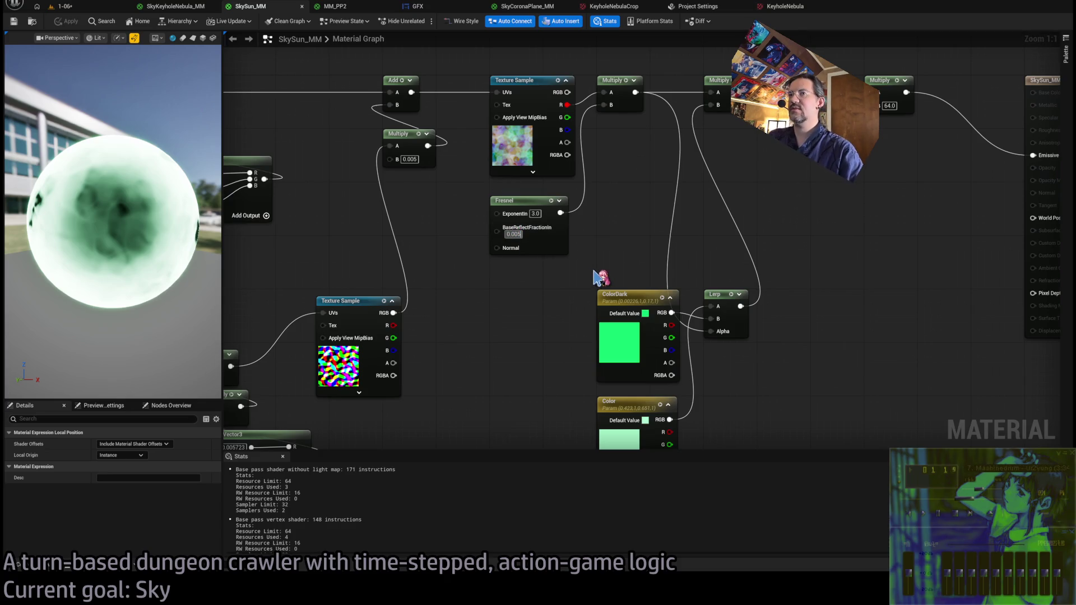
pyautogui.write('0.001')
pyautogui.press('Return')
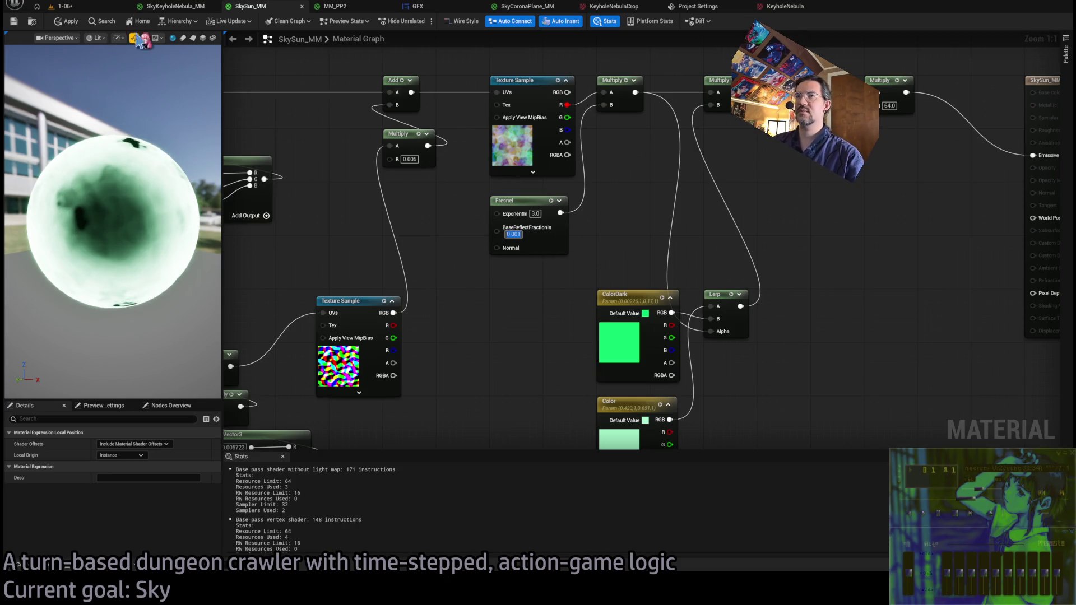
pyautogui.click(84, 7)
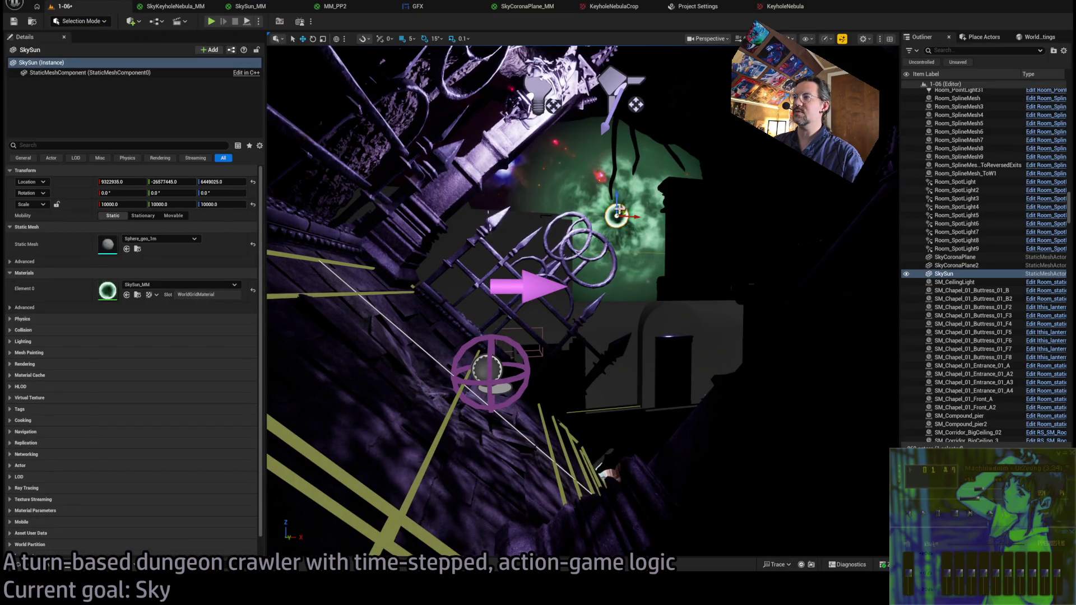
# Play the level, eject to frame SkySun, then stop the session
pyautogui.click(211, 21)
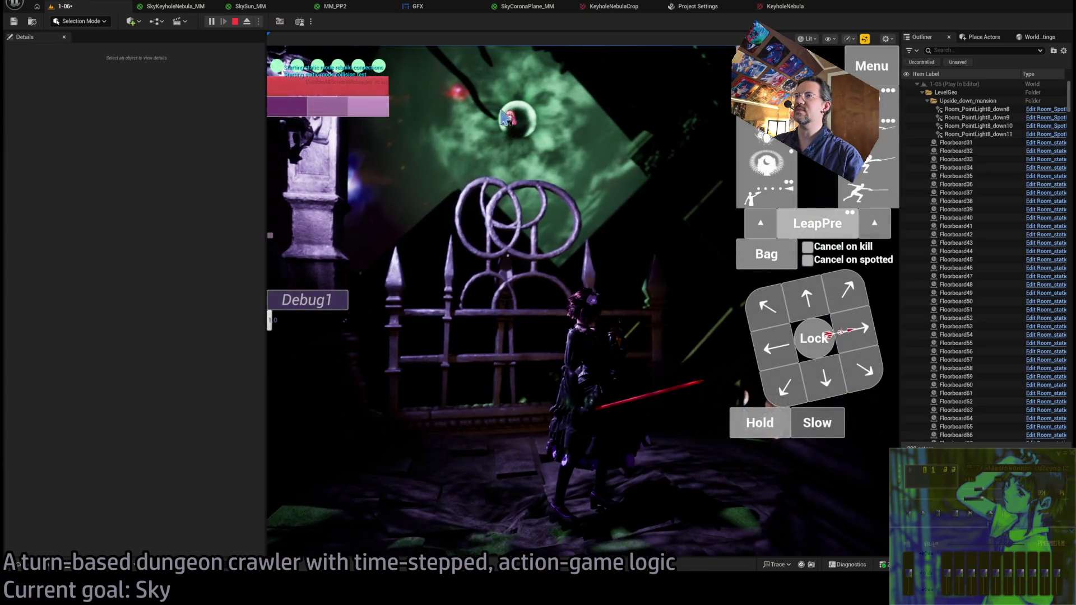
pyautogui.press('F8')
pyautogui.press('f')
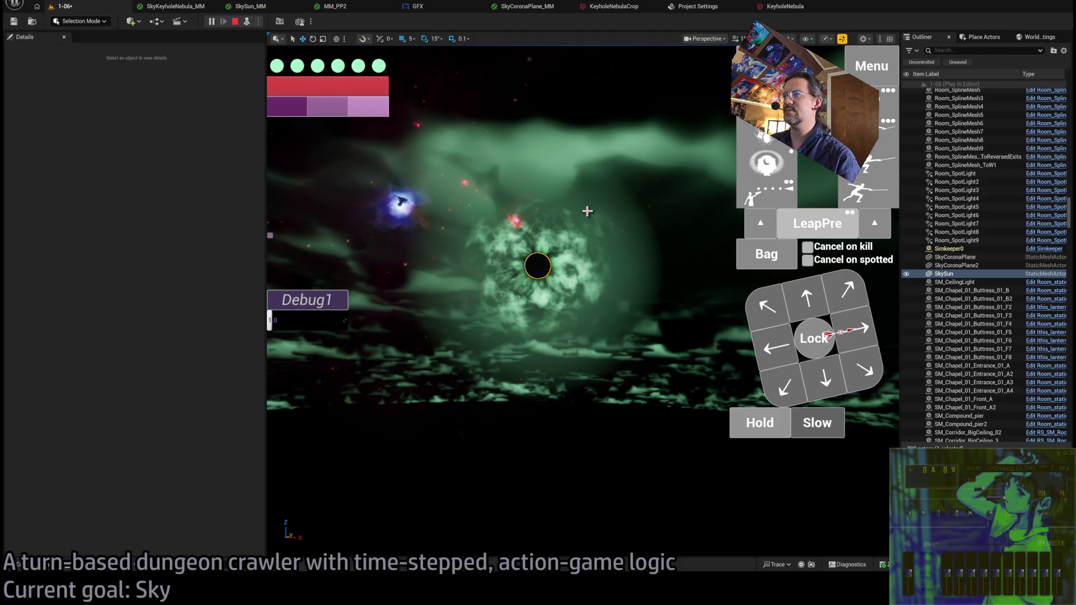
pyautogui.press('Escape')
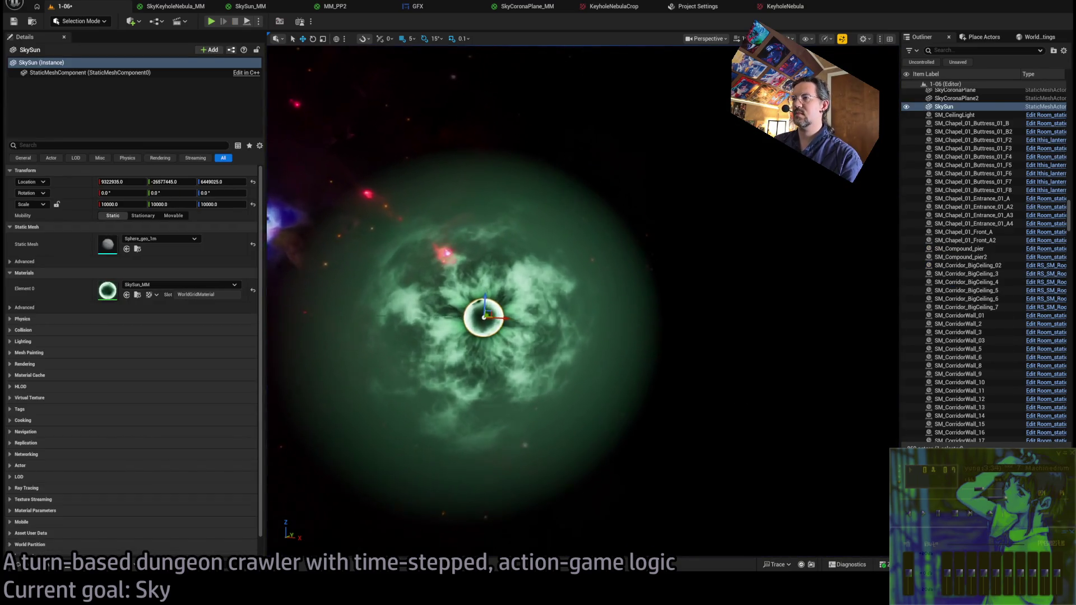
# Move the SkyCoronaPlane2 nebula plane far left along X and frame it
pyautogui.press('f')
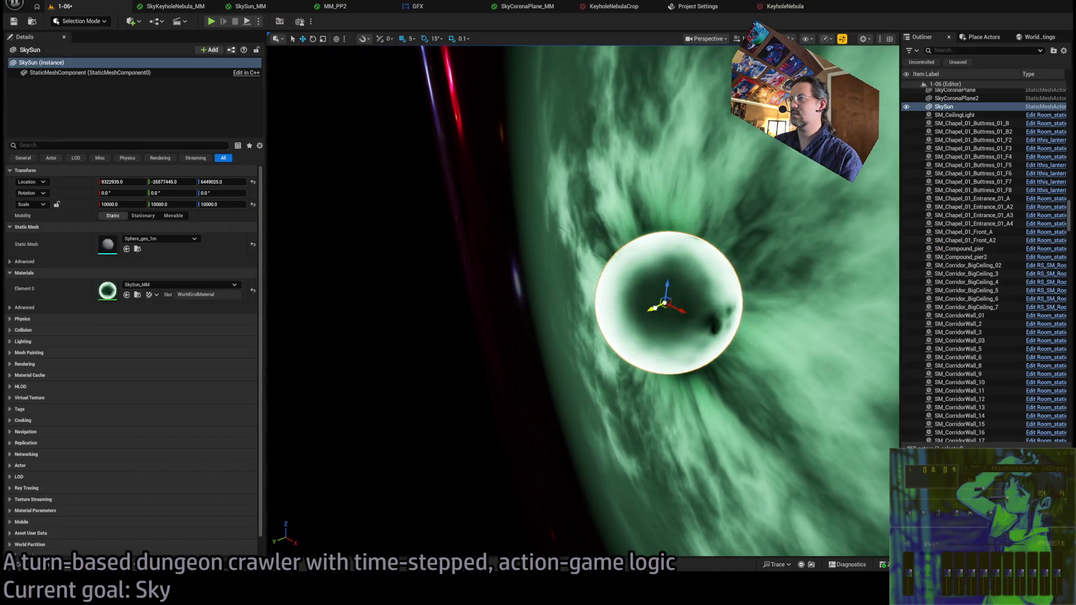
pyautogui.click(548, 253)
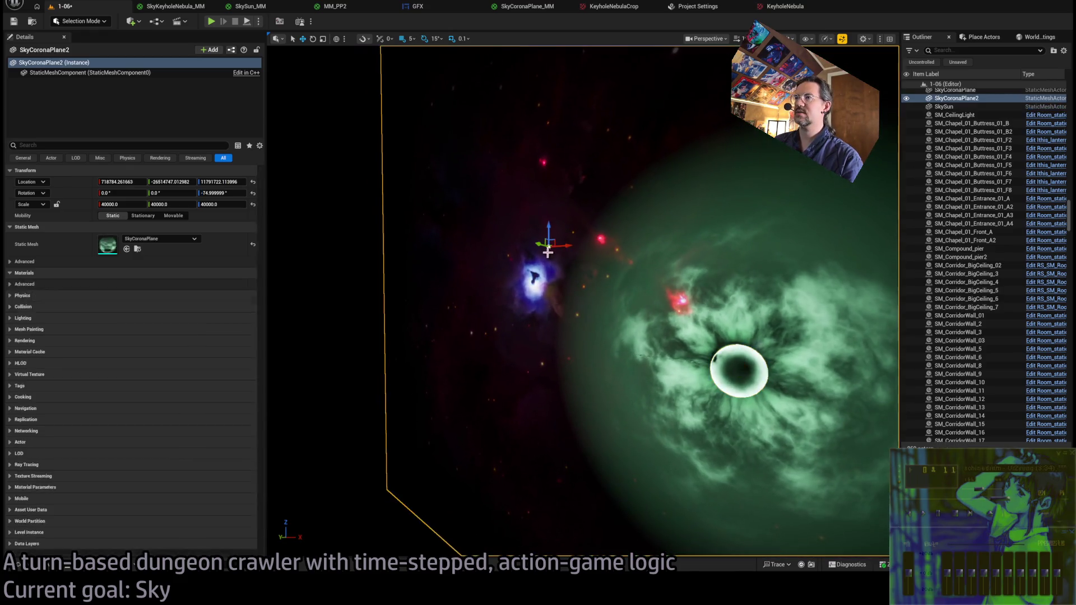
pyautogui.moveTo(548, 252)
pyautogui.mouseDown()
pyautogui.moveTo(489, 247)
pyautogui.moveTo(574, 274)
pyautogui.moveTo(456, 251)
pyautogui.moveTo(453, 240)
pyautogui.moveTo(375, 256)
pyautogui.mouseUp()
pyautogui.press('f')
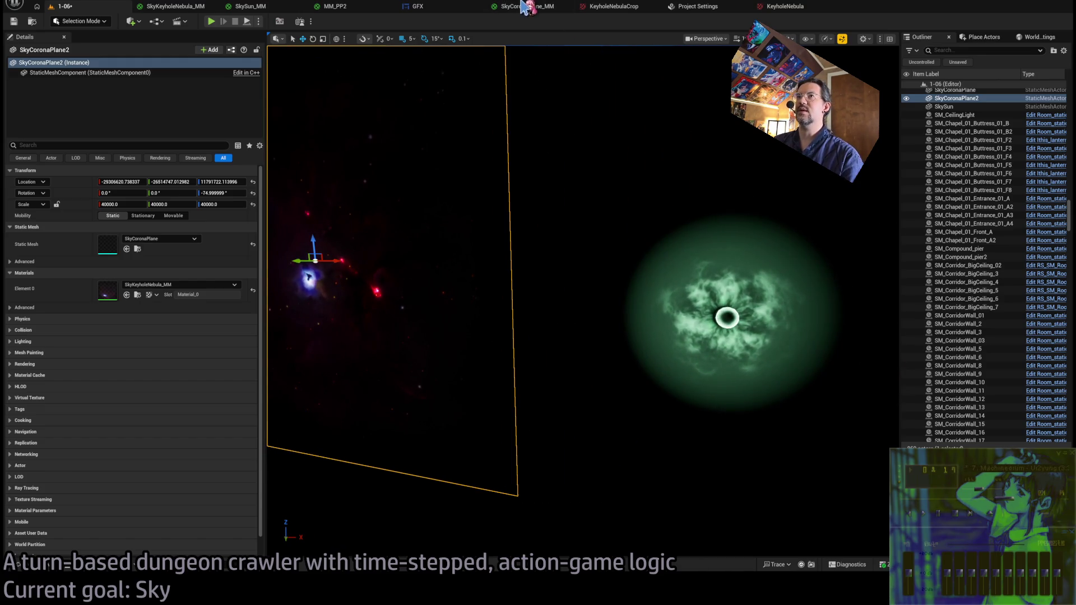
pyautogui.click(250, 8)
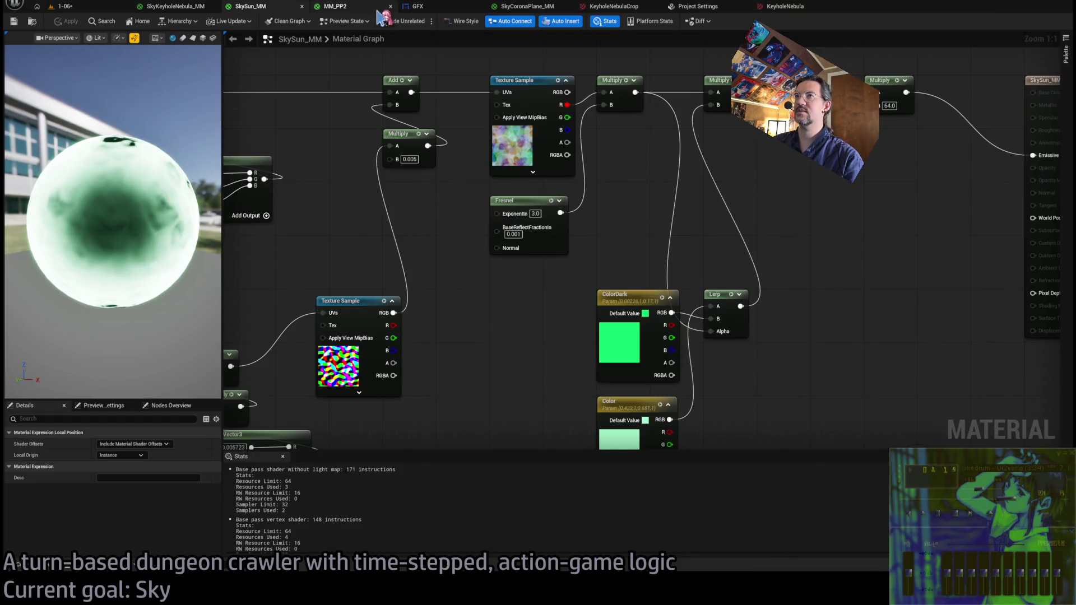
# Shift all SkyKeyholeNebula_MM nodes right and down in the graph
pyautogui.click(137, 8)
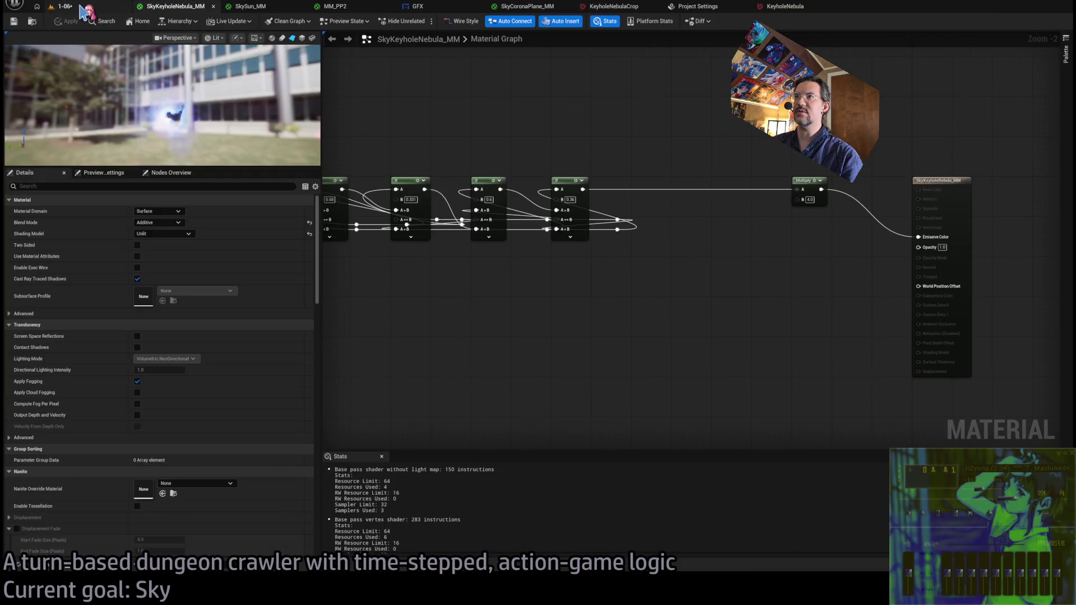
pyautogui.scroll(-2, 524, 132)
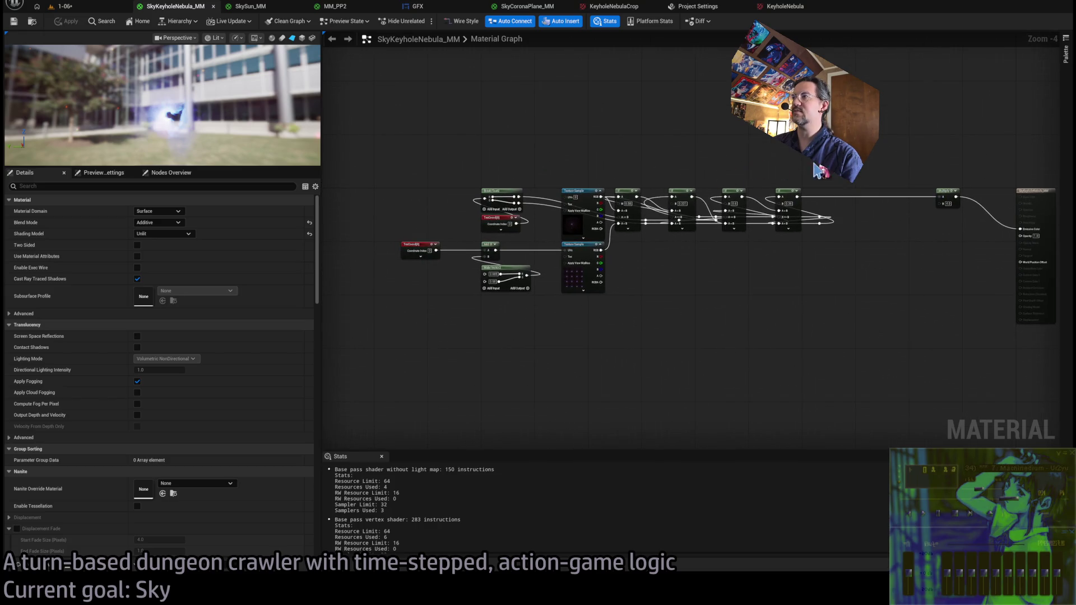
pyautogui.moveTo(753, 157); pyautogui.dragTo(458, 218)
pyautogui.moveTo(674, 327); pyautogui.dragTo(376, 241)
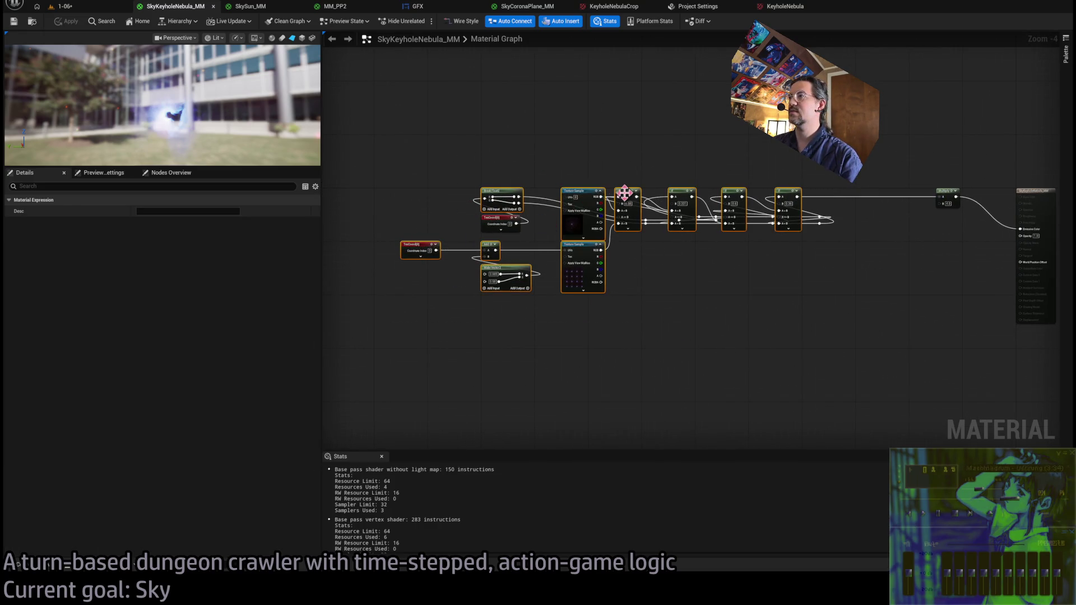
pyautogui.moveTo(626, 193)
pyautogui.mouseDown()
pyautogui.moveTo(636, 255)
pyautogui.moveTo(693, 240)
pyautogui.moveTo(708, 250)
pyautogui.mouseUp()
pyautogui.moveTo(877, 193)
pyautogui.mouseDown()
pyautogui.moveTo(562, 412)
pyautogui.moveTo(559, 315)
pyautogui.mouseUp()
# Rearrange the nebula nodes, lowering the upper TexCoord node and raising the others
pyautogui.moveTo(891, 210); pyautogui.dragTo(552, 379)
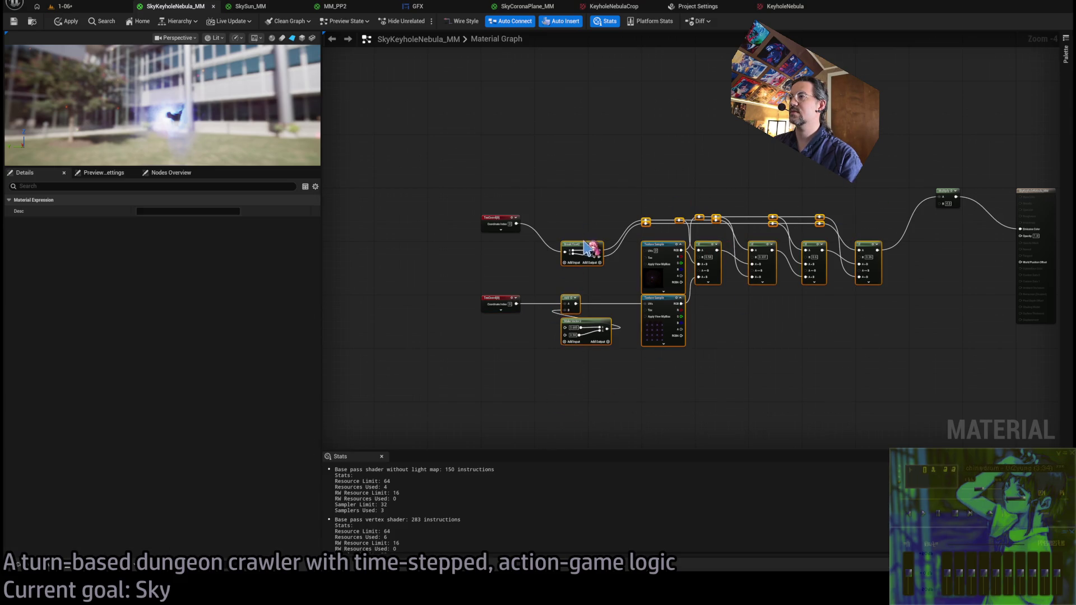
pyautogui.click(527, 199)
pyautogui.moveTo(500, 223); pyautogui.dragTo(503, 254)
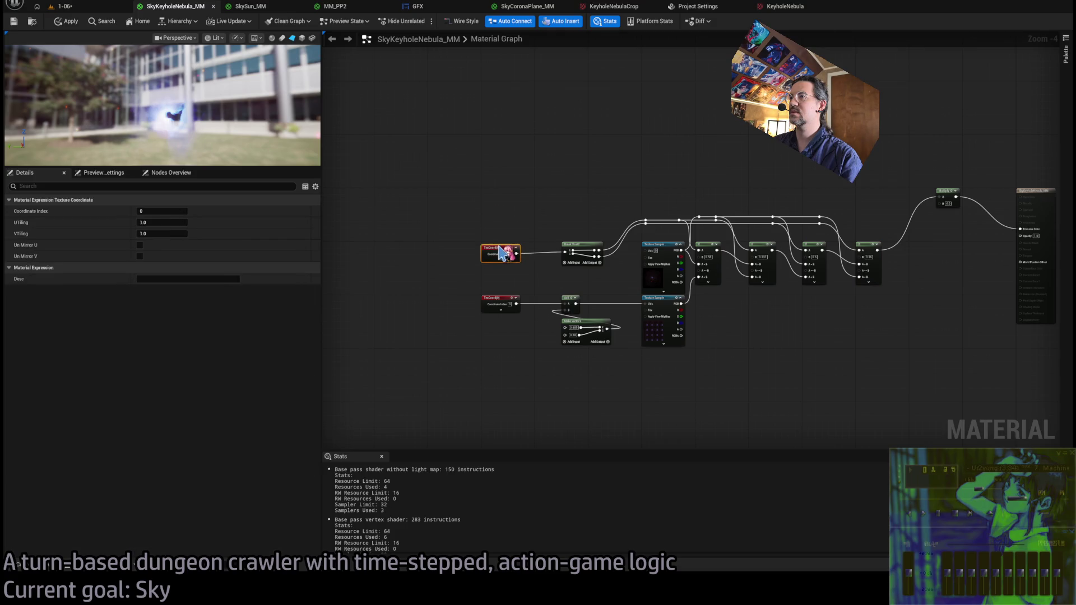
pyautogui.moveTo(644, 290); pyautogui.dragTo(908, 400)
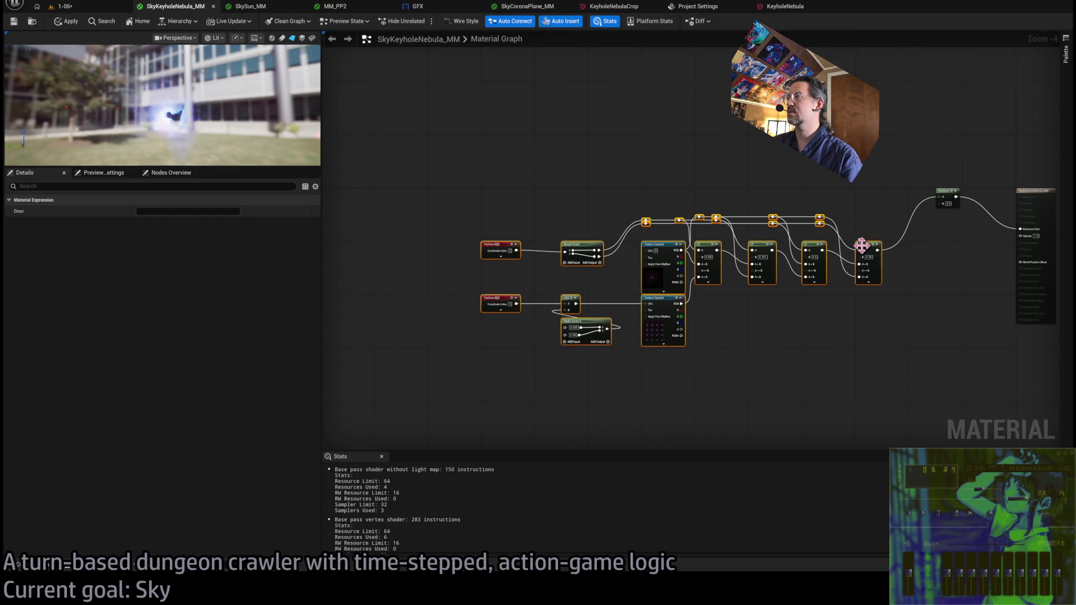
pyautogui.moveTo(861, 245); pyautogui.dragTo(861, 192)
pyautogui.click(867, 253)
# Set the SkyKeyholeNebula_MM blend mode to Opaque
pyautogui.moveTo(867, 252); pyautogui.dragTo(765, 273)
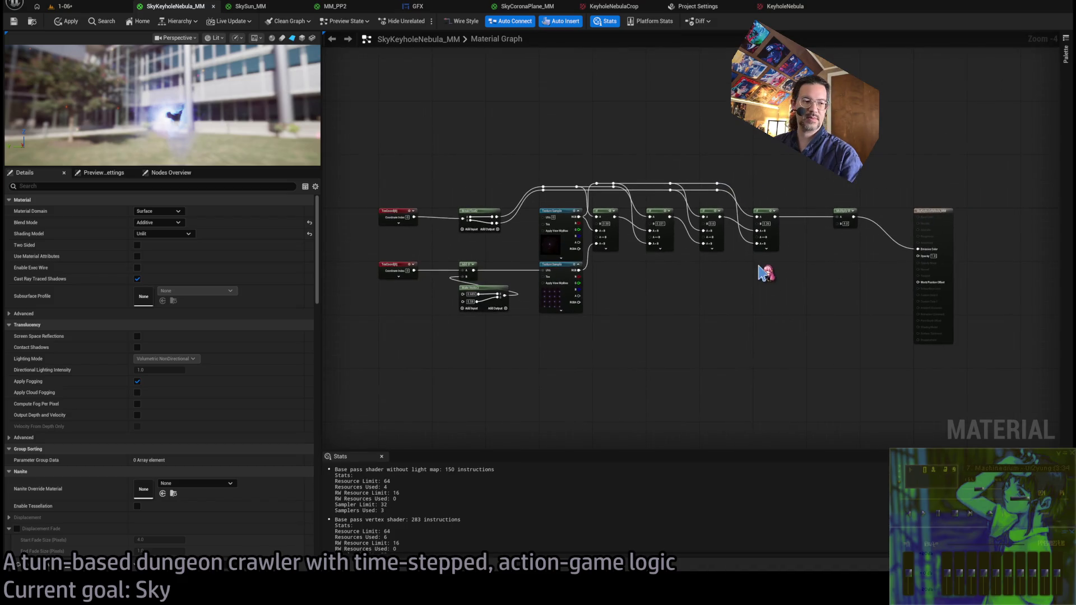
pyautogui.scroll(4, 773, 217)
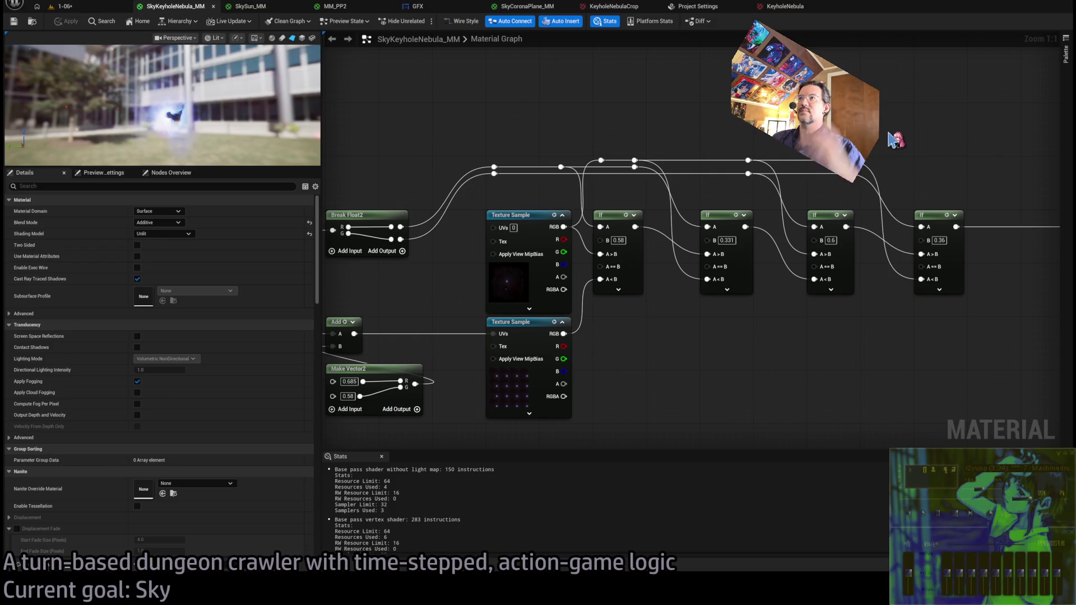
pyautogui.scroll(-2, 895, 140)
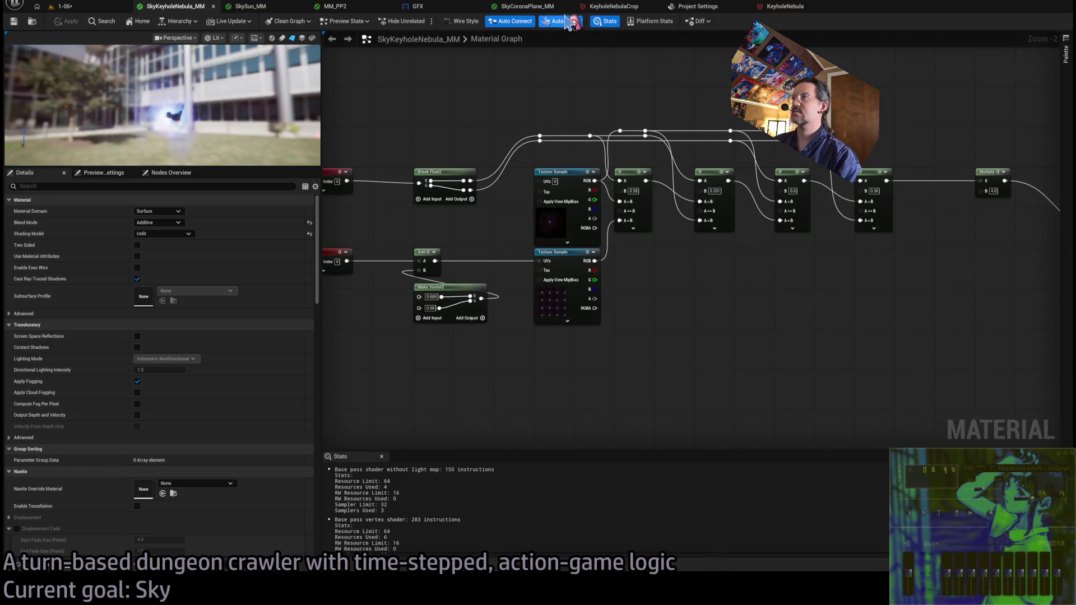
pyautogui.moveTo(525, 23)
pyautogui.mouseDown()
pyautogui.moveTo(487, 67)
pyautogui.moveTo(522, 116)
pyautogui.mouseUp()
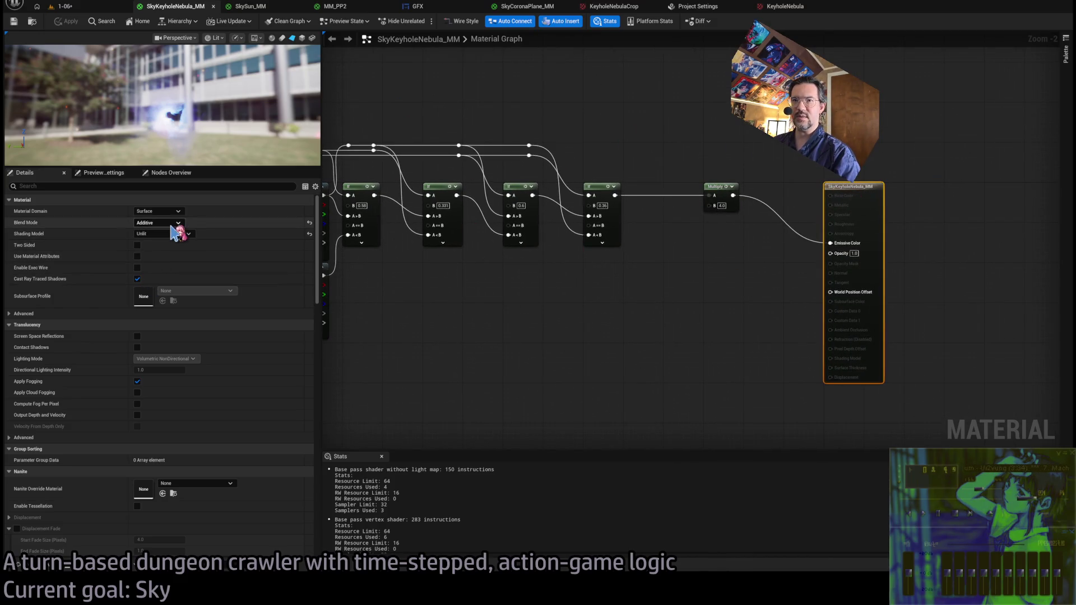
pyautogui.click(309, 223)
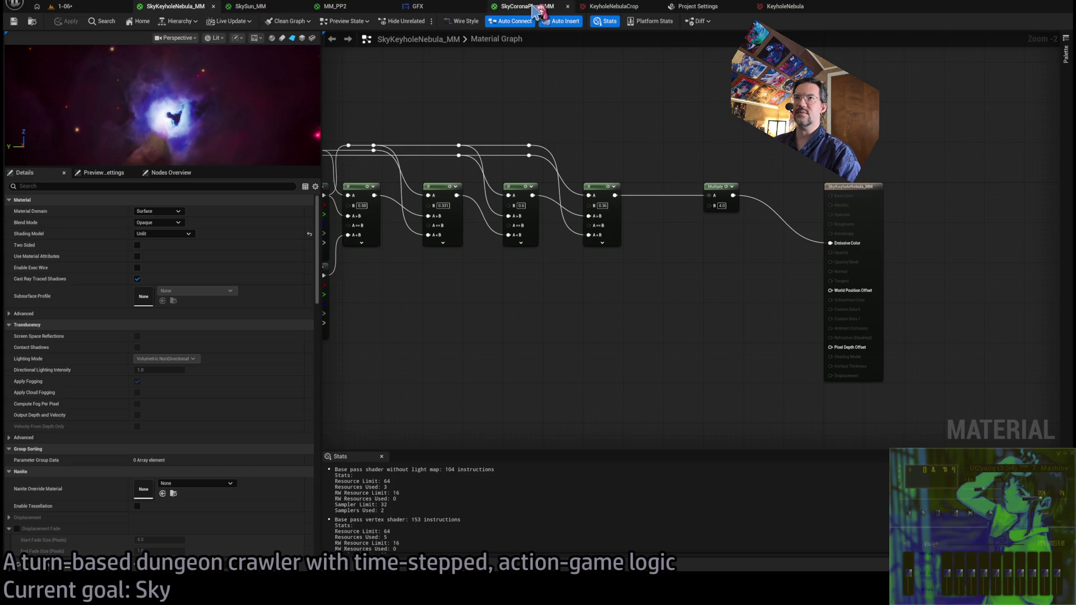
# Set SkyCoronaPlane_MM's blend mode from Additive to Opaque and return to the 1-06 level
pyautogui.click(532, 7)
pyautogui.scroll(-2, 615, 192)
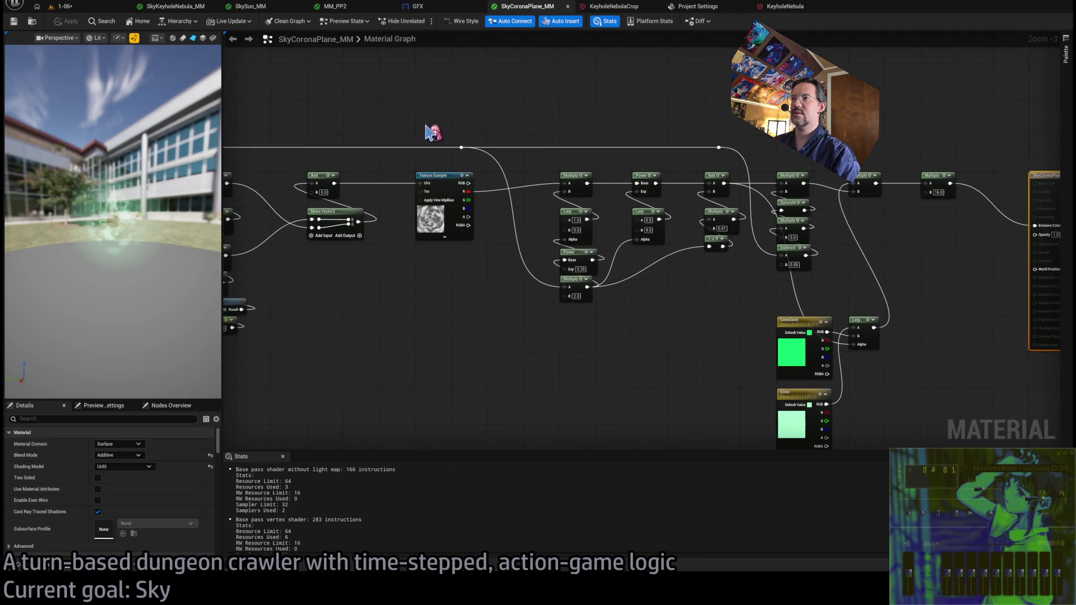
pyautogui.moveTo(590, 286); pyautogui.dragTo(412, 283)
pyautogui.click(118, 455)
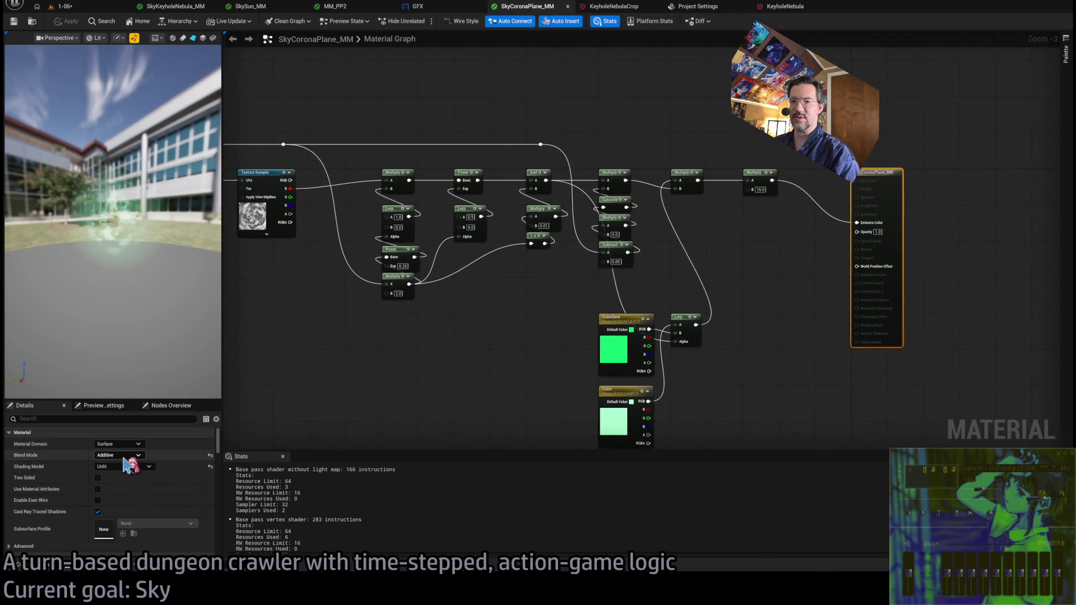
pyautogui.click(118, 466)
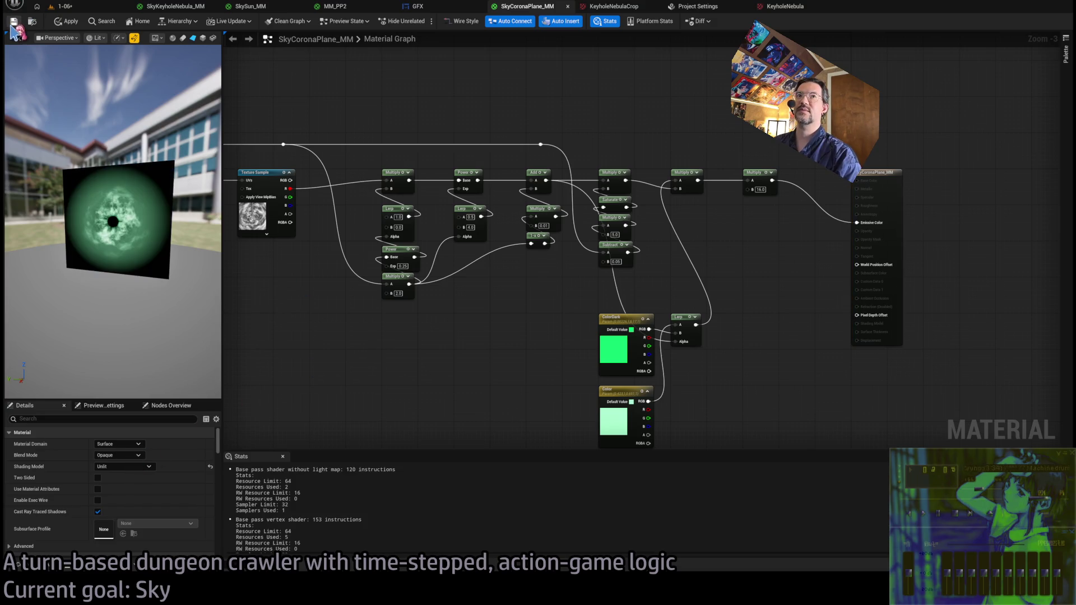
pyautogui.click(84, 8)
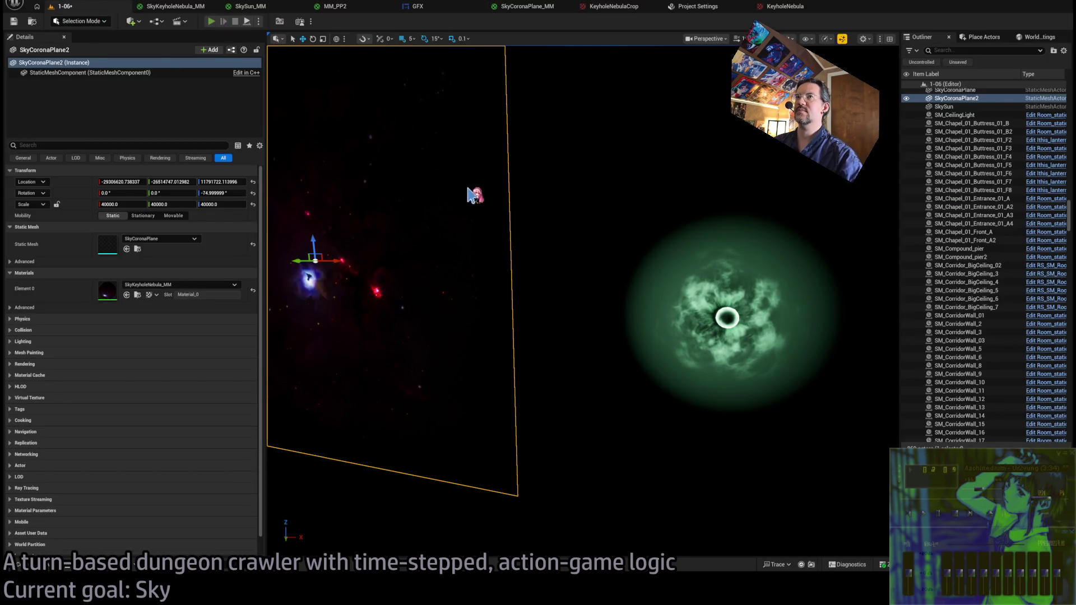
# Play-test the level with a free-fly camera, then stop the session
pyautogui.hotkey('alt', 'p')
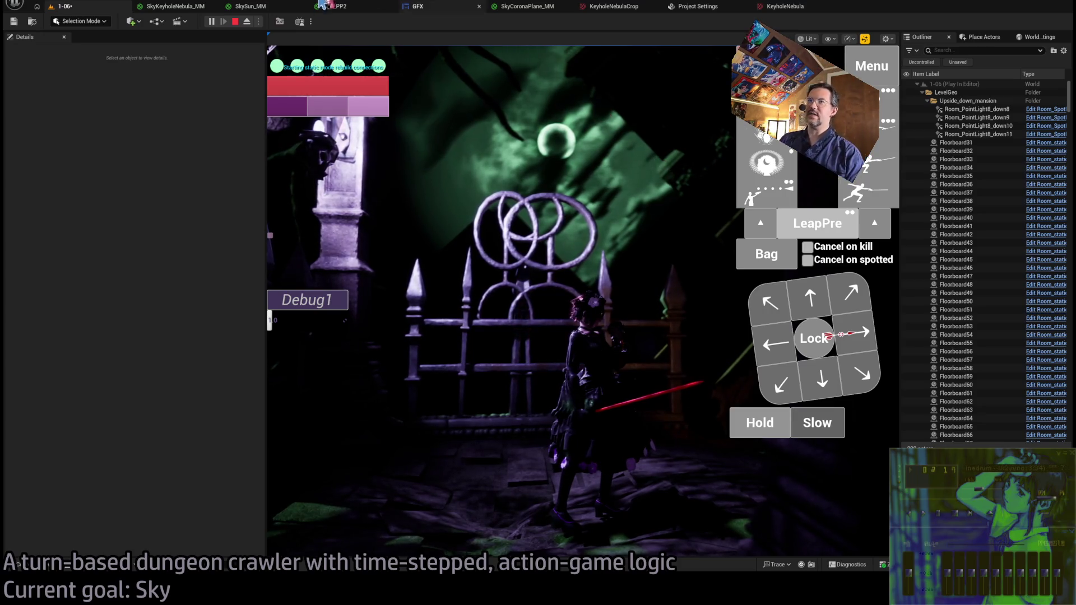
pyautogui.click(246, 21)
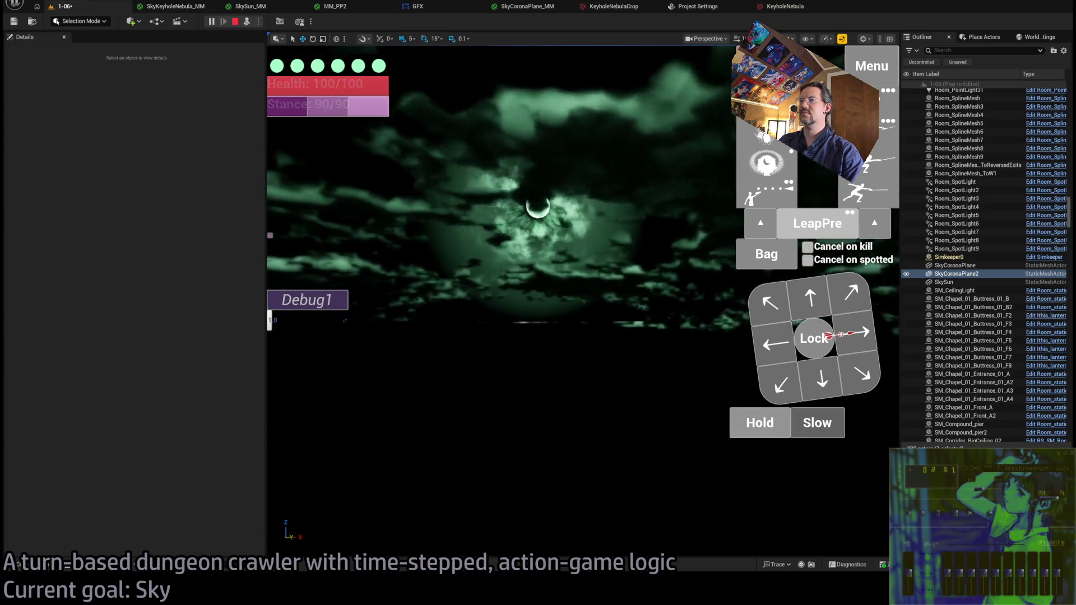
pyautogui.press('Escape')
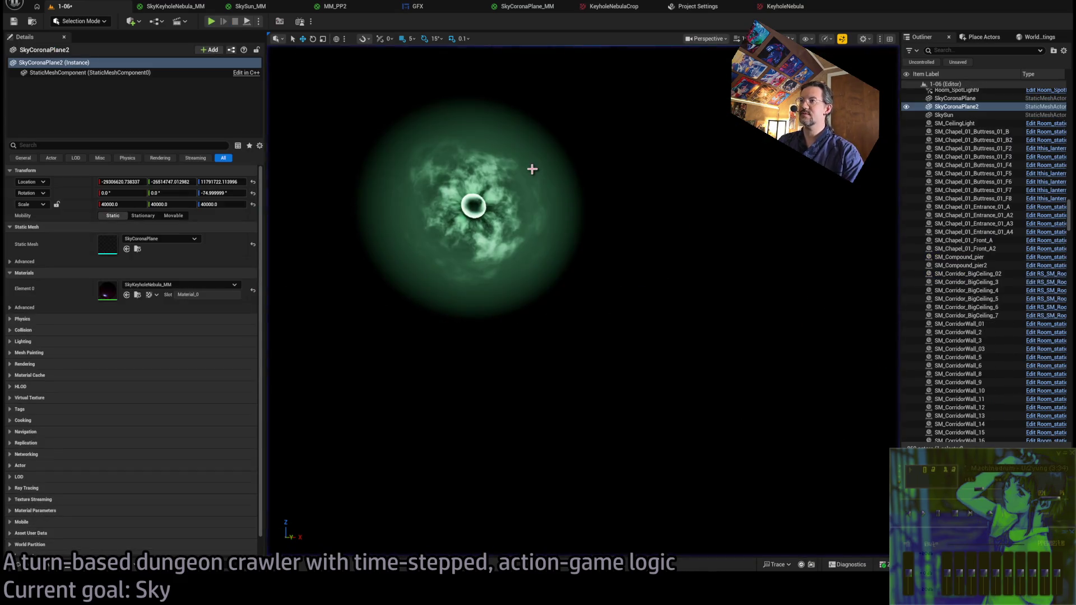
# Focus the viewport on the chapel buttress lantern
pyautogui.moveTo(263, 47); pyautogui.dragTo(269, 51)
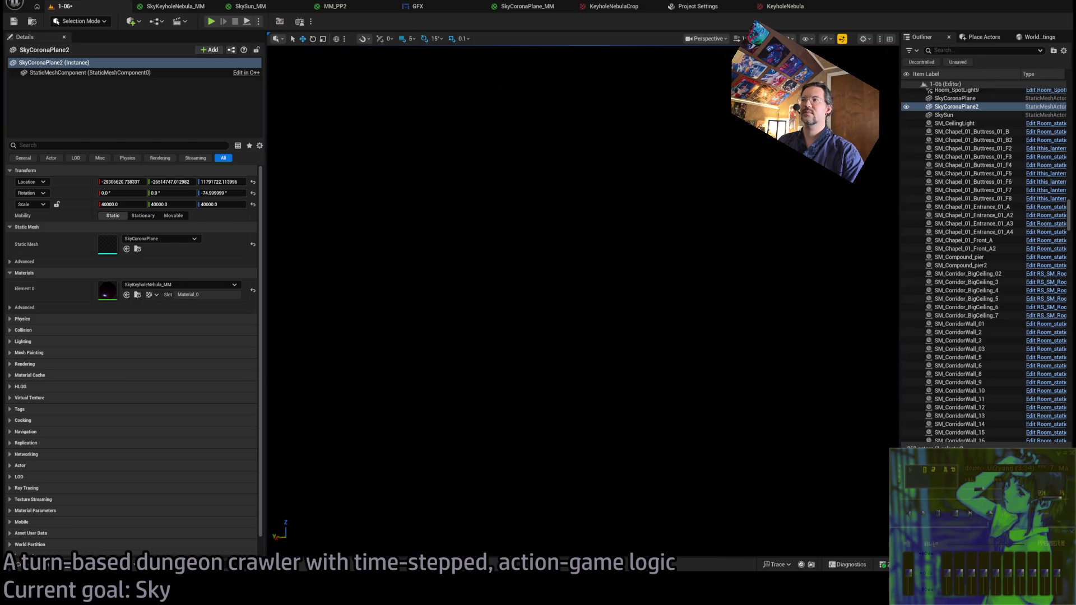
pyautogui.click(1046, 215)
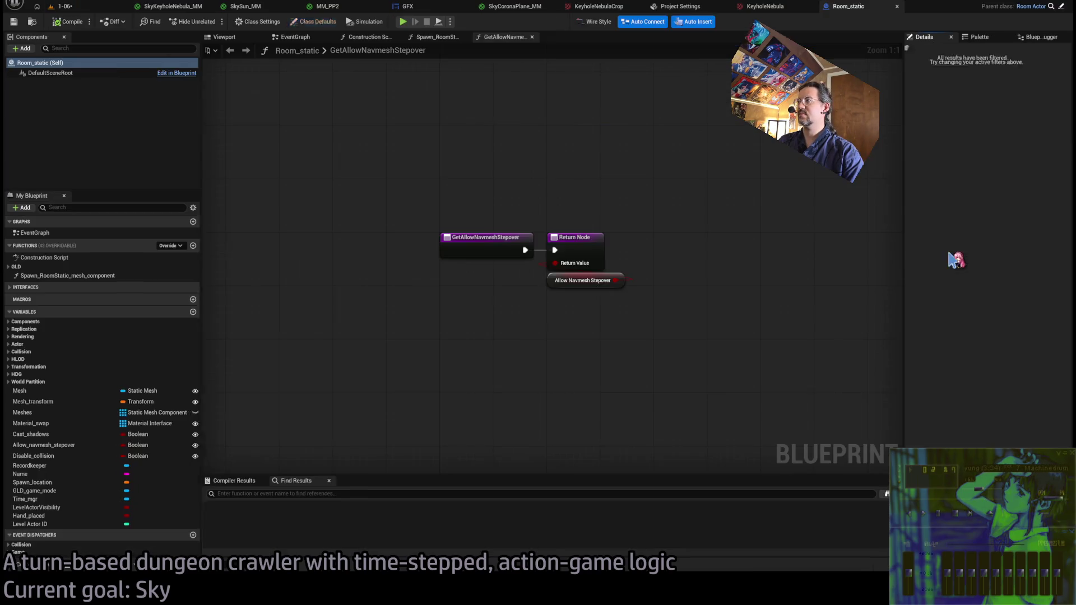
pyautogui.click(897, 6)
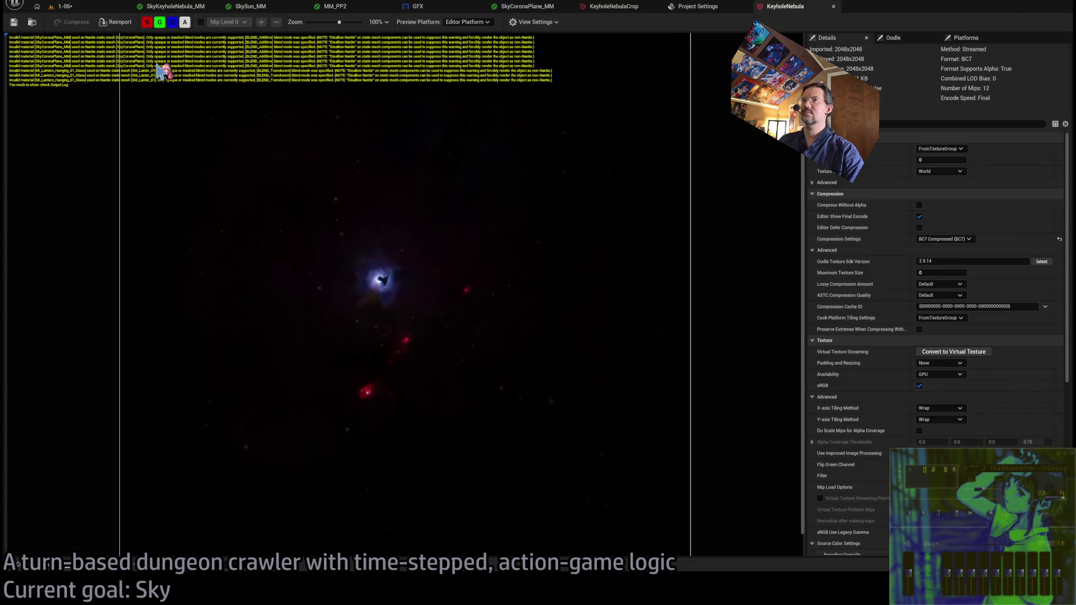
pyautogui.doubleClick(961, 199)
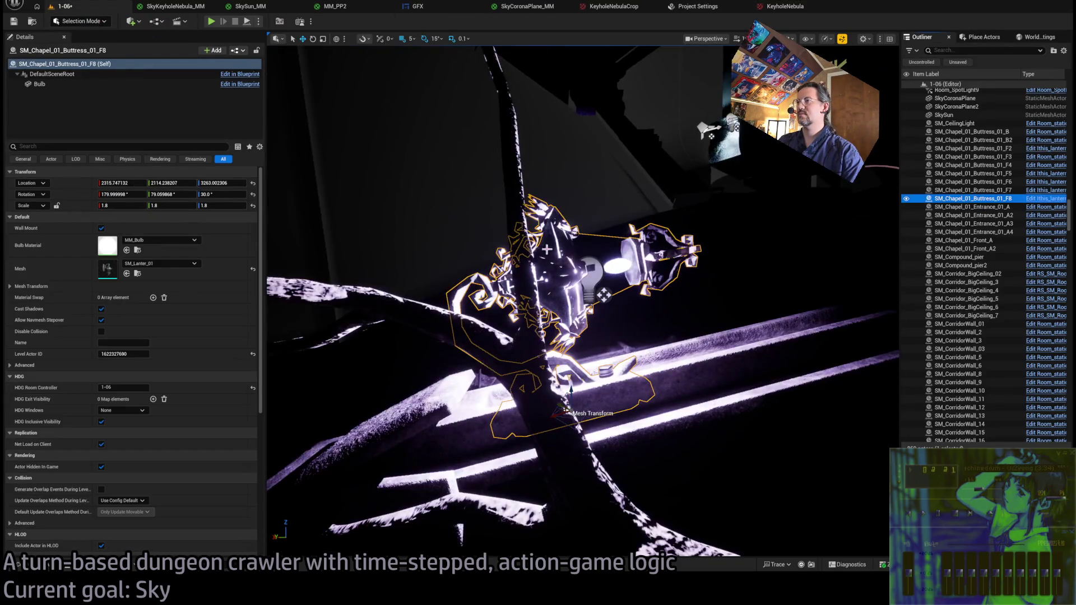
pyautogui.moveTo(437, 126)
pyautogui.mouseDown()
pyautogui.moveTo(471, 129)
pyautogui.moveTo(266, 484)
pyautogui.mouseUp()
pyautogui.press('f')
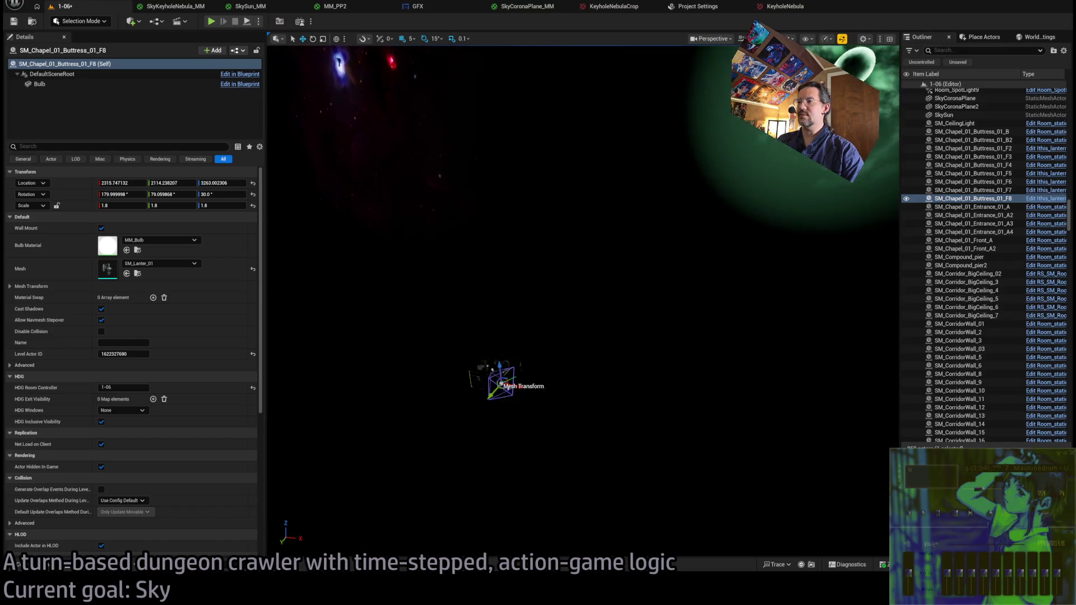
# Inspect the chapel railing and green sky sphere, then show the Atmospherics asset folder
pyautogui.scroll(5, 557, 250)
pyautogui.moveTo(583, 302); pyautogui.dragTo(550, 320)
pyautogui.press('f')
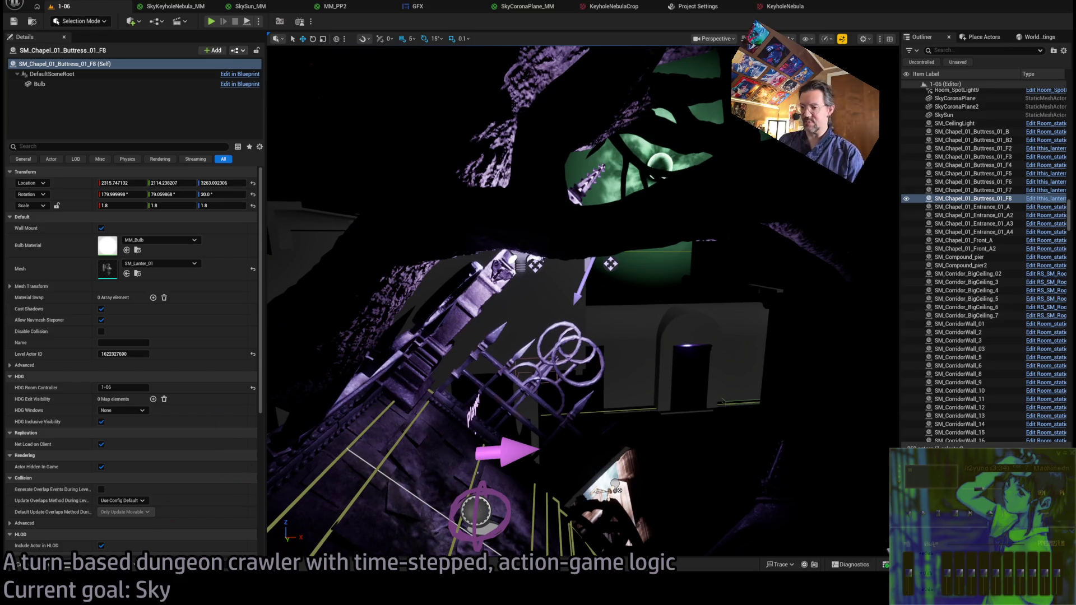
pyautogui.hotkey('alt', 'Tab')
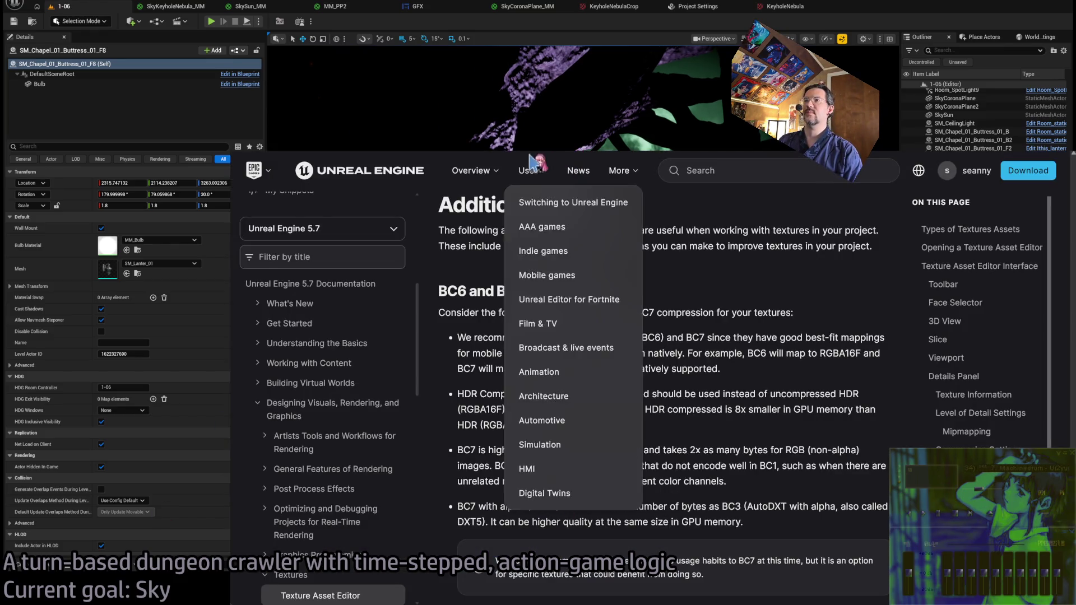
pyautogui.hotkey('alt', 'Tab')
pyautogui.moveTo(583, 302)
pyautogui.mouseDown()
pyautogui.moveTo(538, 336)
pyautogui.moveTo(493, 347)
pyautogui.mouseUp()
pyautogui.moveTo(682, 245)
pyautogui.mouseDown()
pyautogui.moveTo(673, 252)
pyautogui.moveTo(689, 235)
pyautogui.moveTo(683, 245)
pyautogui.mouseUp()
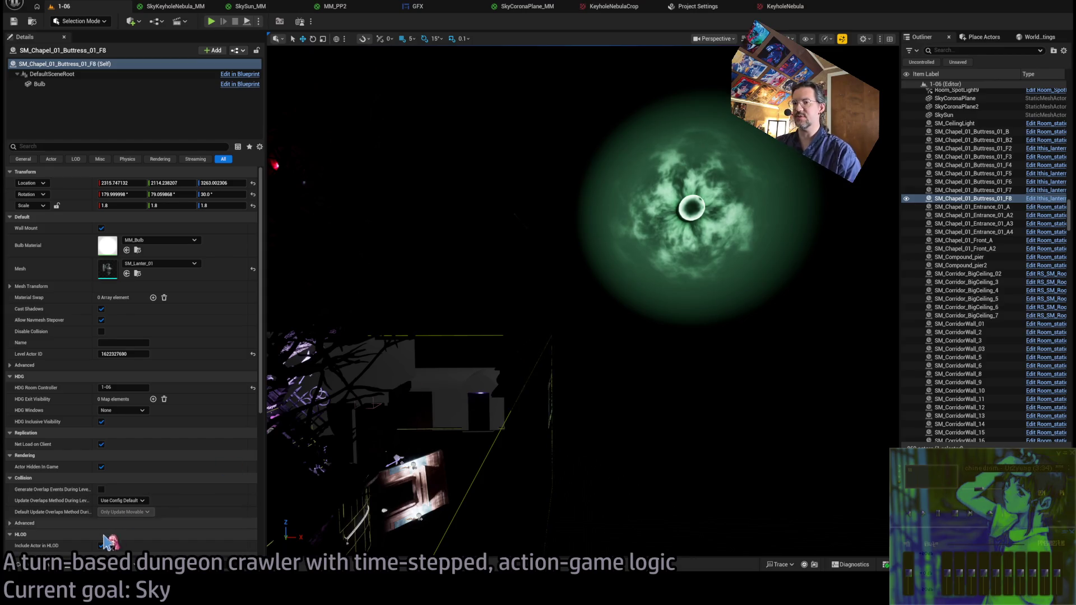
pyautogui.click(52, 567)
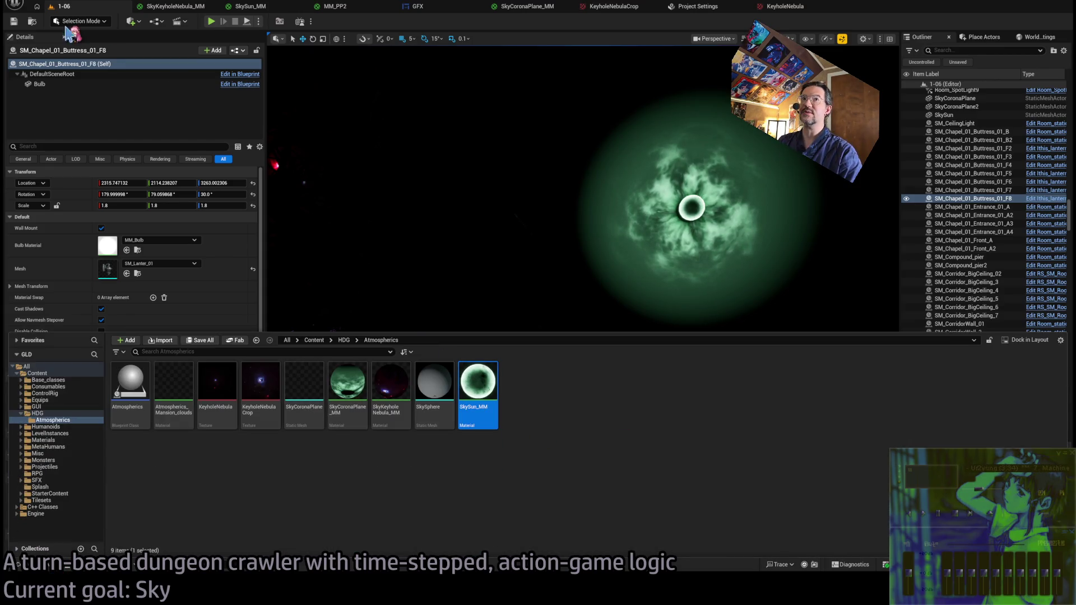
# Close the Atmospherics content drawer and turn the camera toward the green sky sphere
pyautogui.click(81, 98)
pyautogui.moveTo(799, 396)
pyautogui.mouseDown()
pyautogui.moveTo(823, 396)
pyautogui.moveTo(800, 397)
pyautogui.mouseUp()
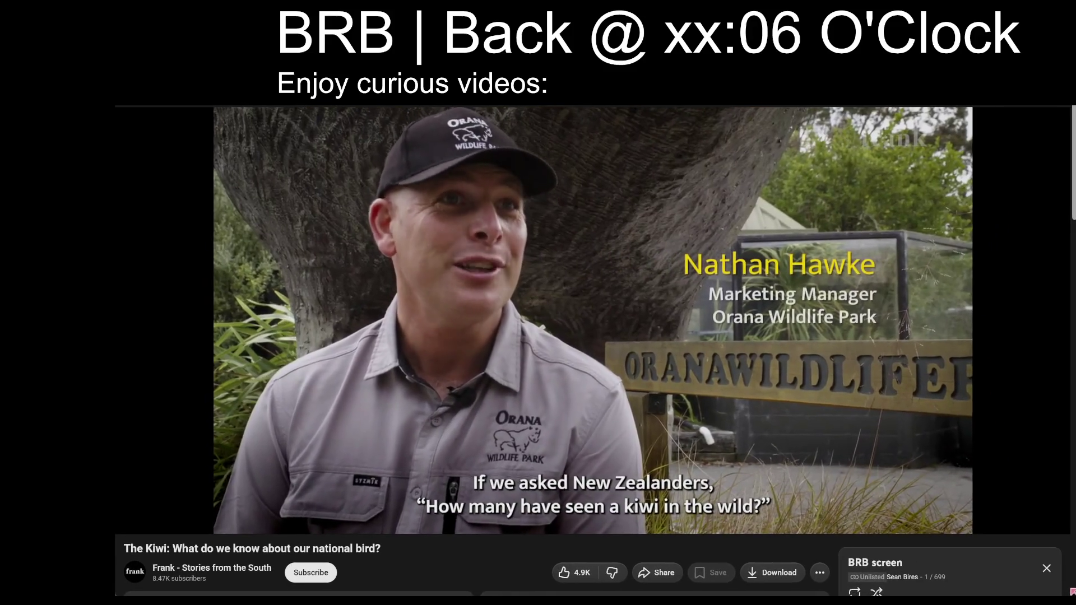
# Enable shuffle on YouTube's 'BRB screen' playlist while the kiwi documentary plays
pyautogui.click(876, 592)
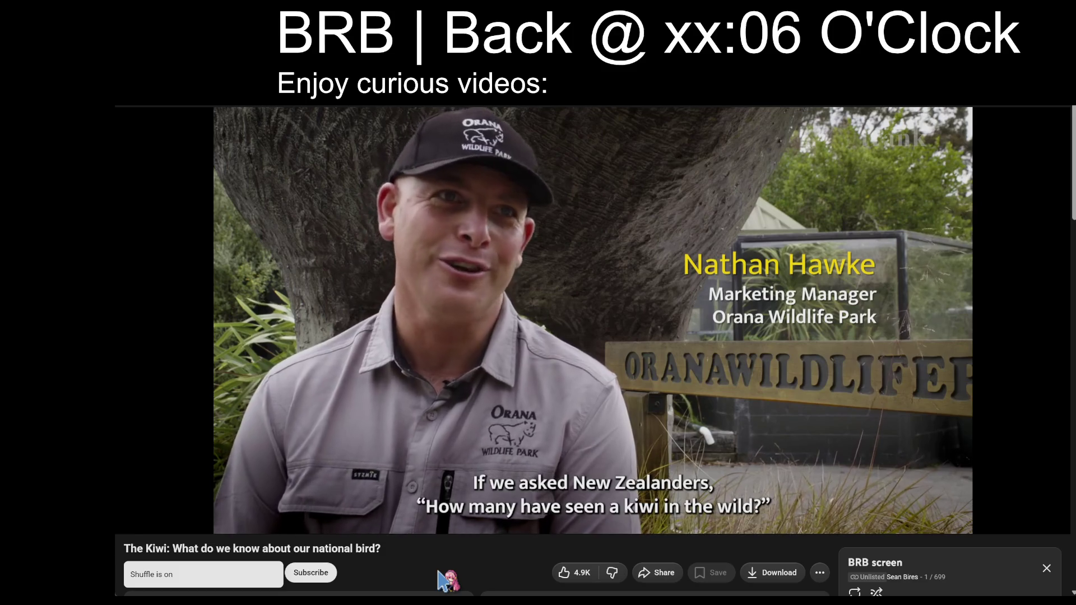
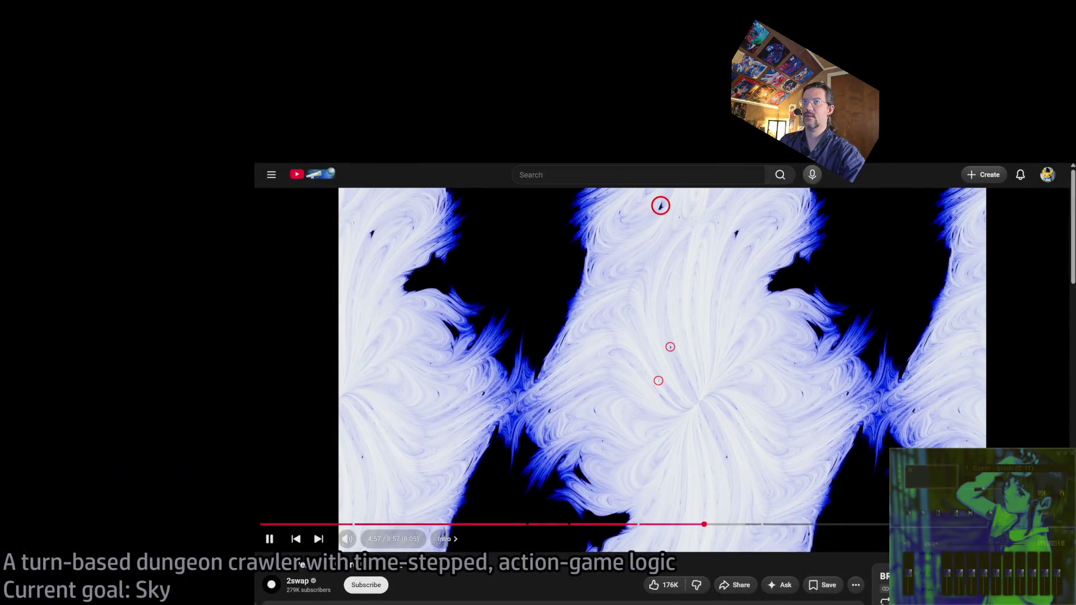
# Leave the YouTube video by entering 'googl' in the address bar to load google.com
pyautogui.hotkey('ctrl', 'l')
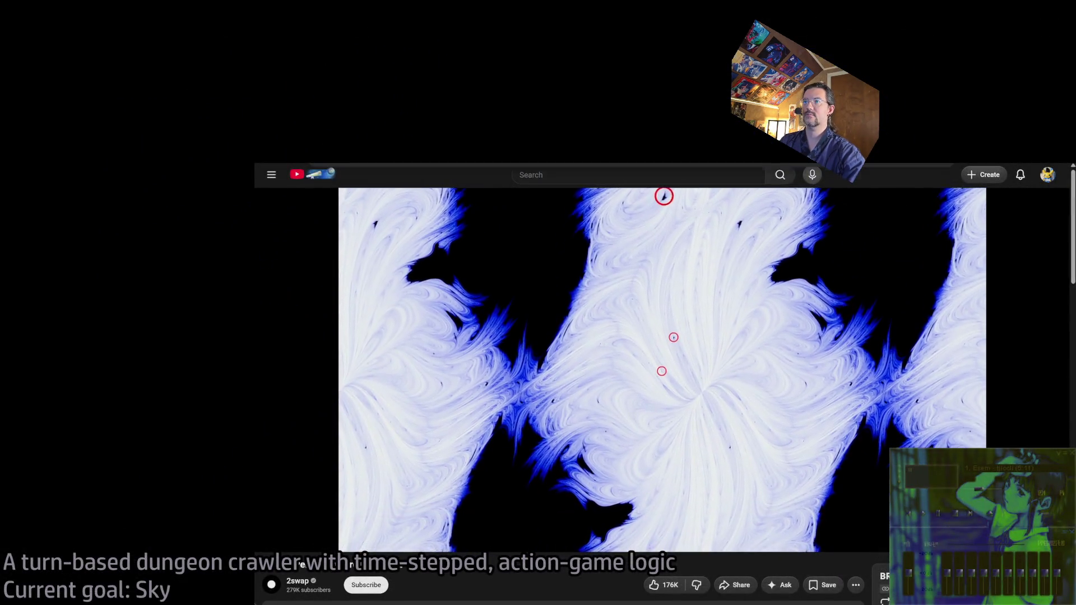
pyautogui.write('googl')
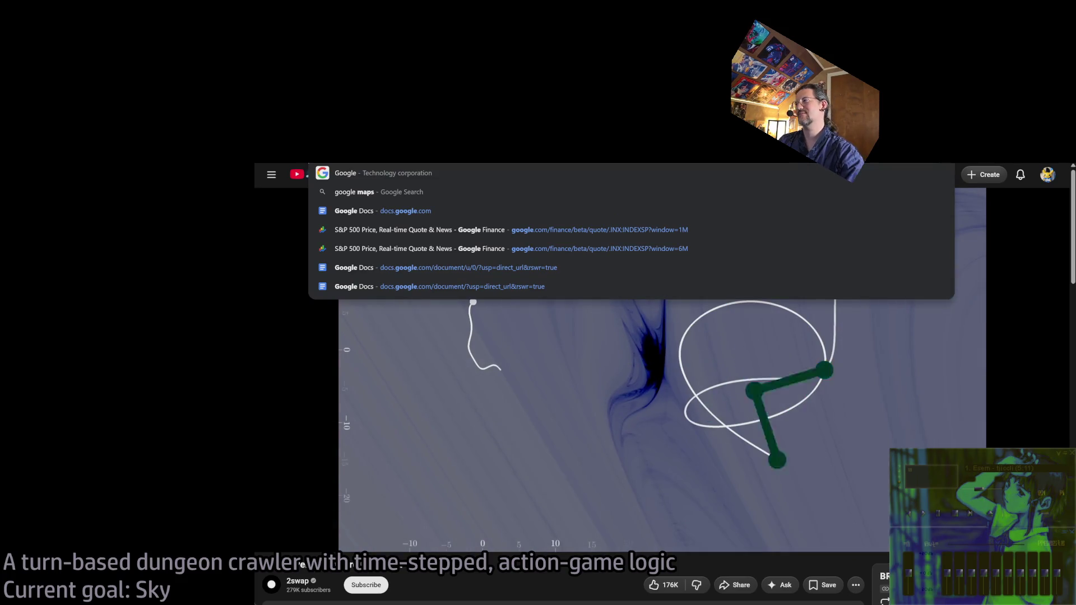
pyautogui.press('Return')
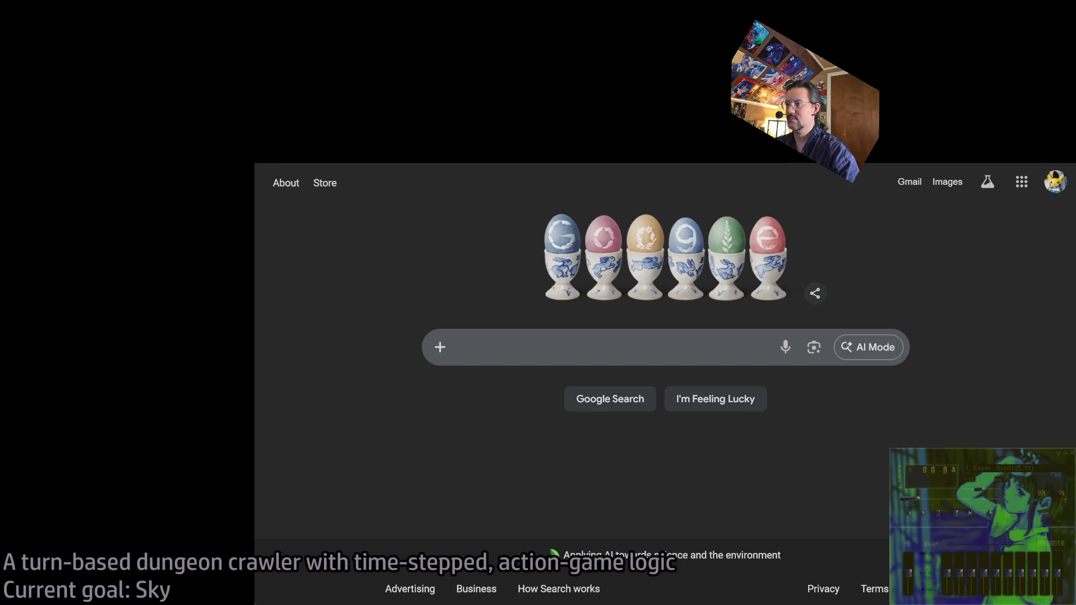
pyautogui.click(958, 498)
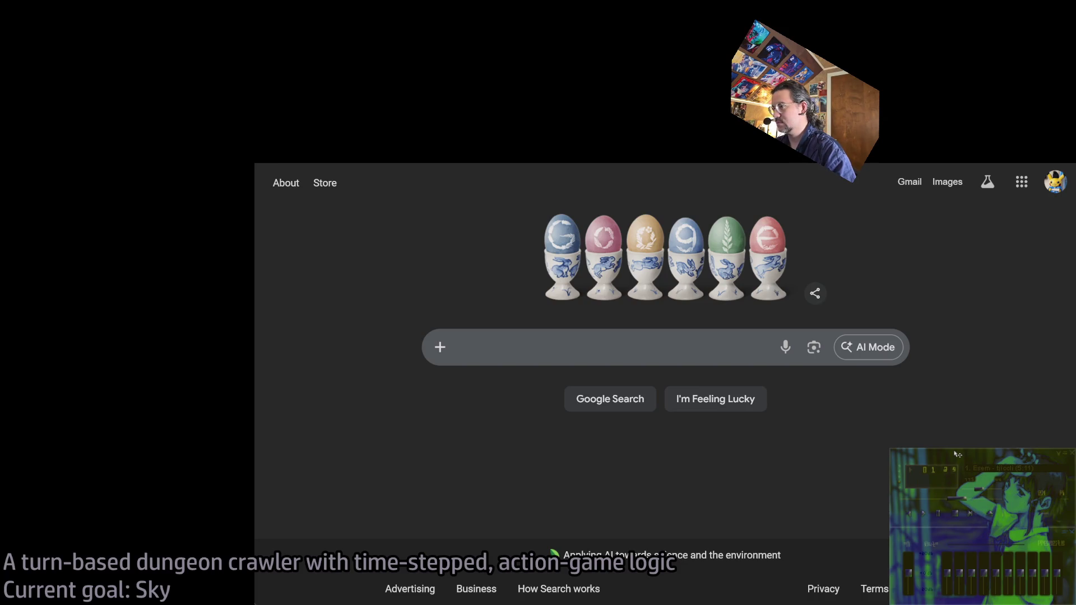
pyautogui.scroll(-2, 957, 460)
pyautogui.click(956, 513)
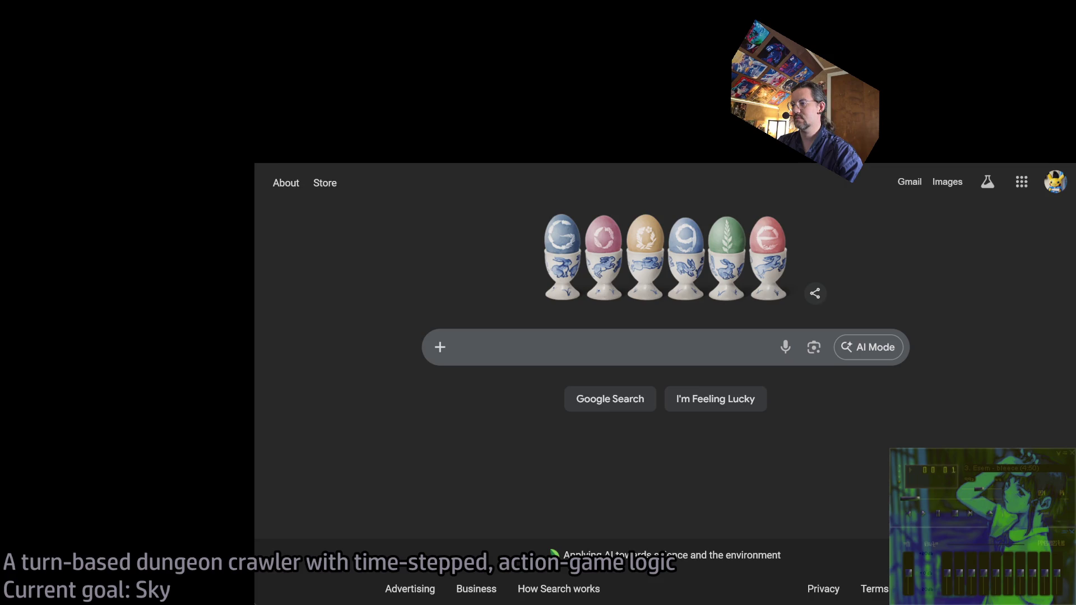
pyautogui.click(970, 514)
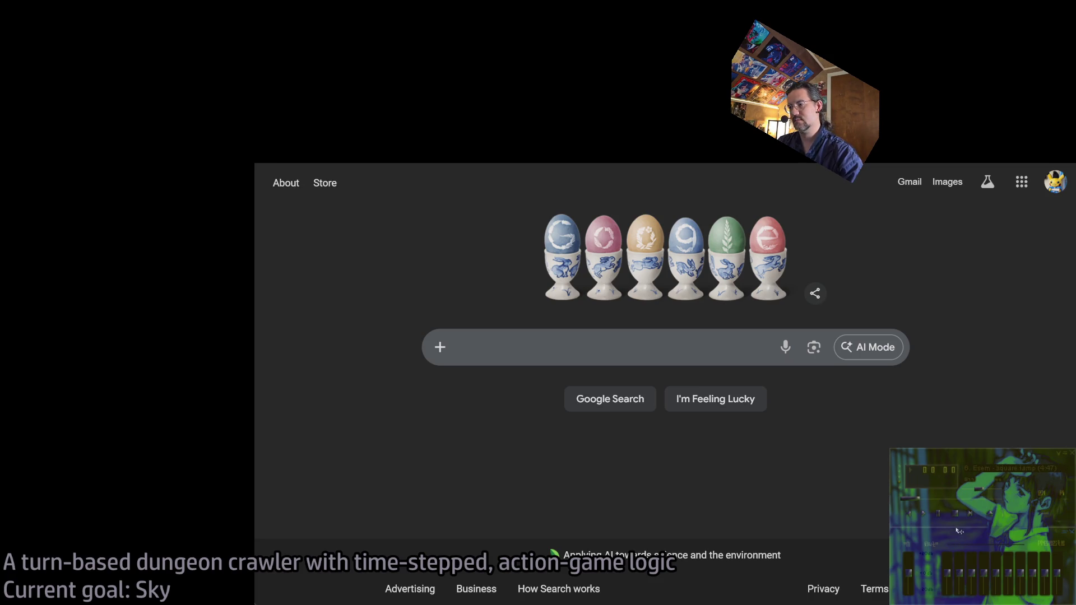
pyautogui.click(969, 512)
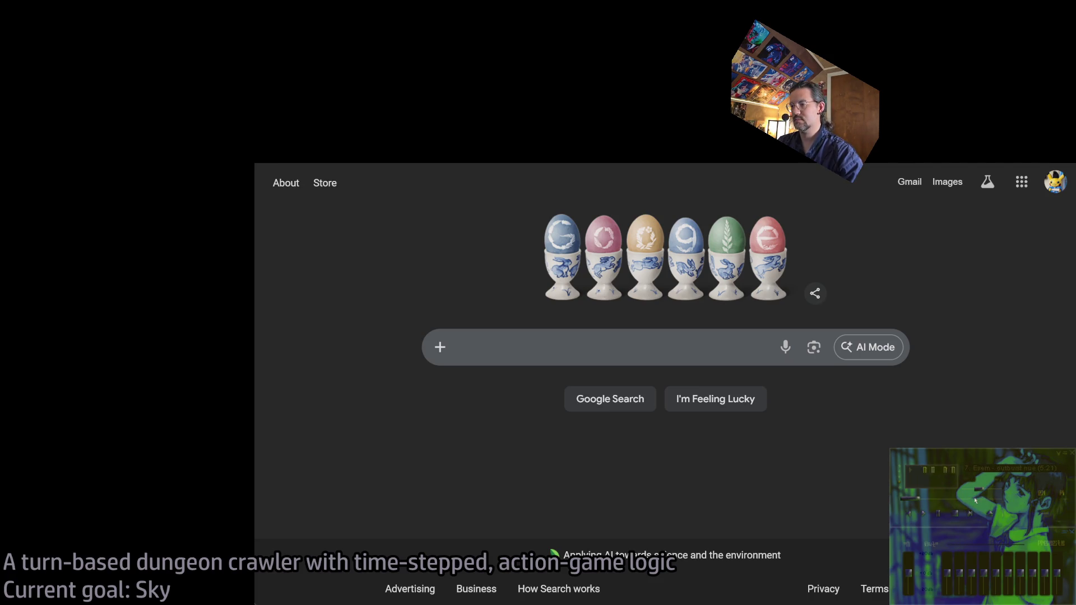
pyautogui.click(969, 513)
pyautogui.click(969, 513)
pyautogui.click(969, 513)
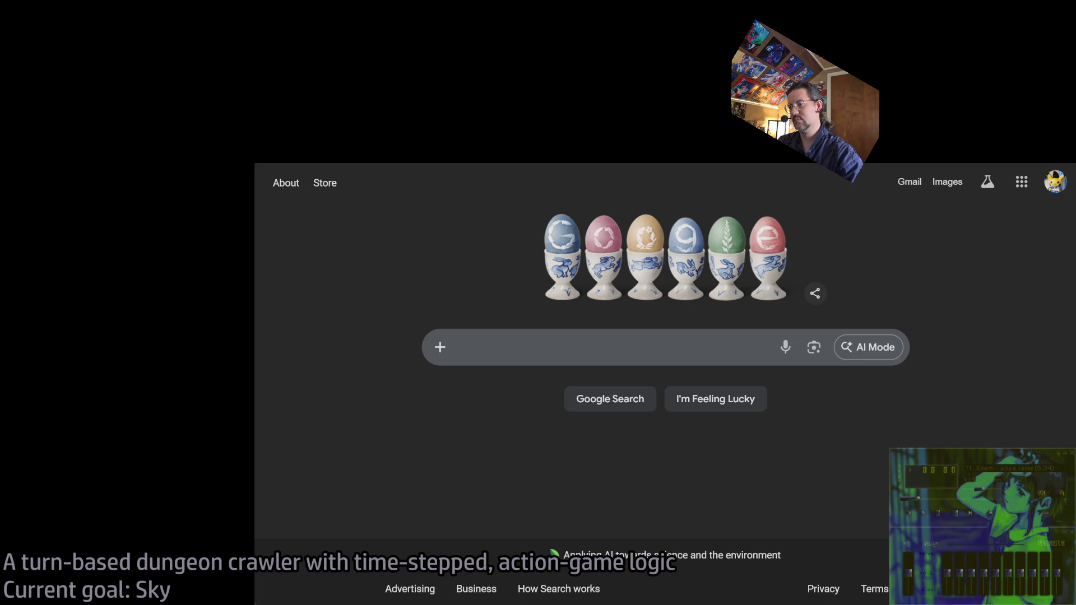
pyautogui.click(970, 513)
pyautogui.click(970, 512)
pyautogui.click(969, 513)
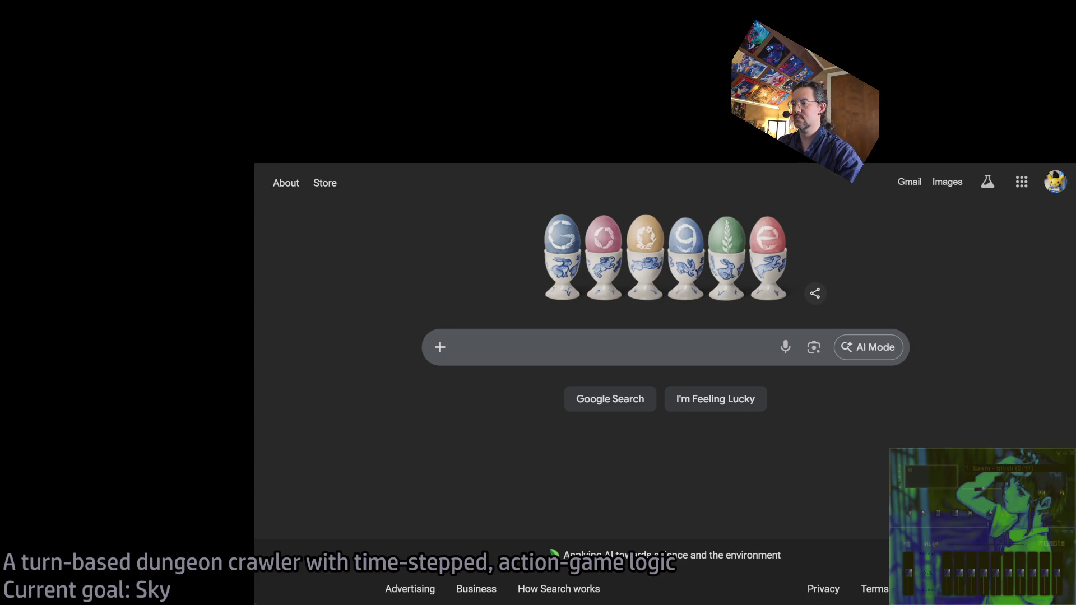
pyautogui.moveTo(918, 497); pyautogui.dragTo(947, 503)
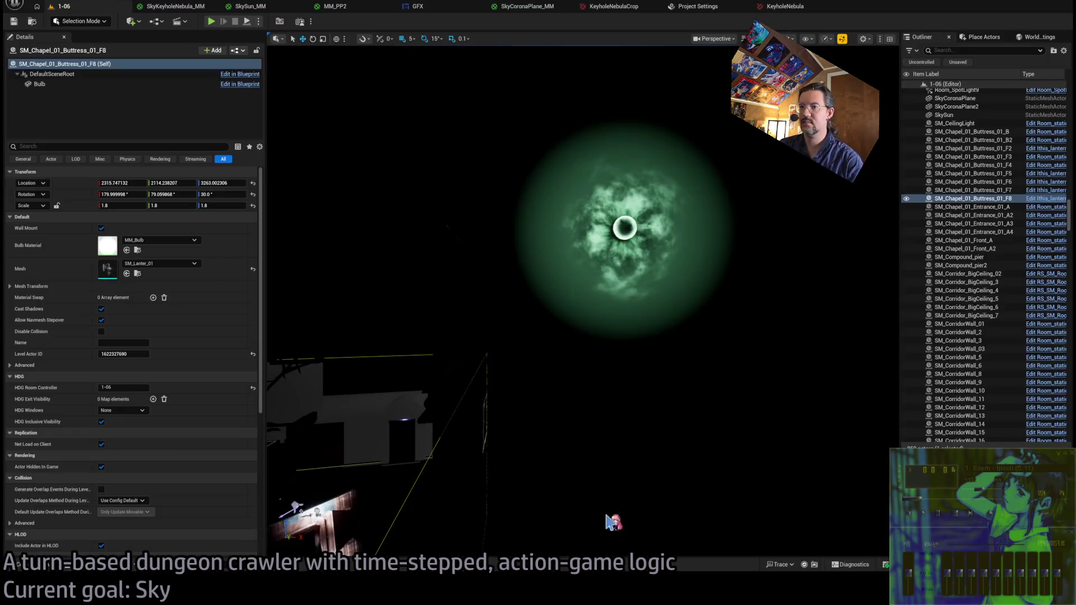
# Orbit to the green nebula and inspect the SkyCoronaPlane's details, then switch to Atmospherics_CPPBase.cpp
pyautogui.moveTo(531, 307)
pyautogui.mouseDown()
pyautogui.moveTo(493, 306)
pyautogui.moveTo(554, 301)
pyautogui.moveTo(621, 274)
pyautogui.mouseUp()
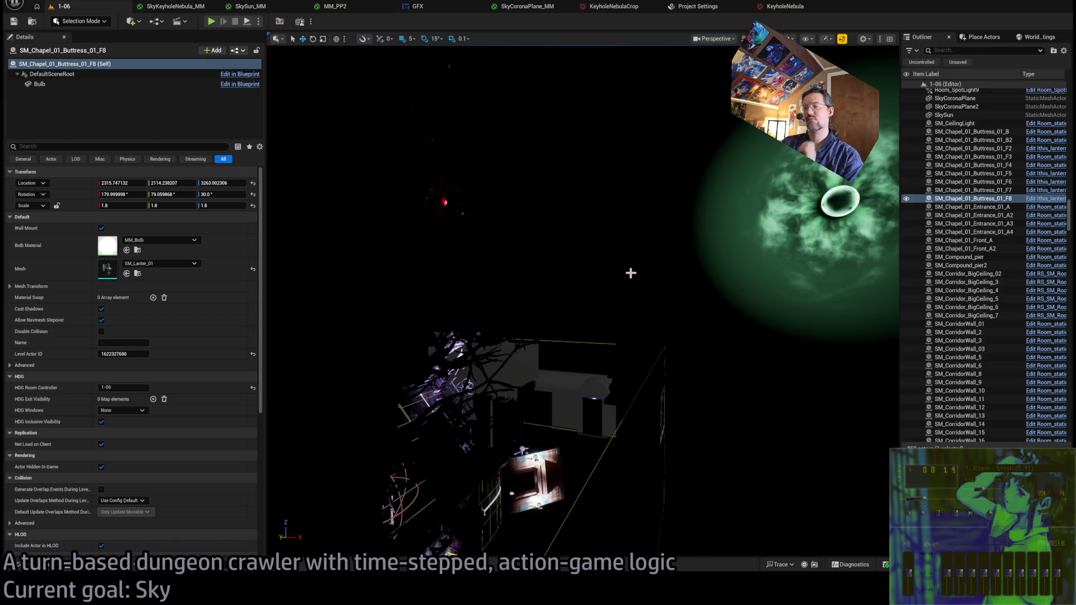
pyautogui.moveTo(718, 224)
pyautogui.mouseDown()
pyautogui.moveTo(560, 235)
pyautogui.moveTo(524, 252)
pyautogui.mouseUp()
pyautogui.moveTo(620, 241); pyautogui.dragTo(694, 245)
pyautogui.click(703, 247)
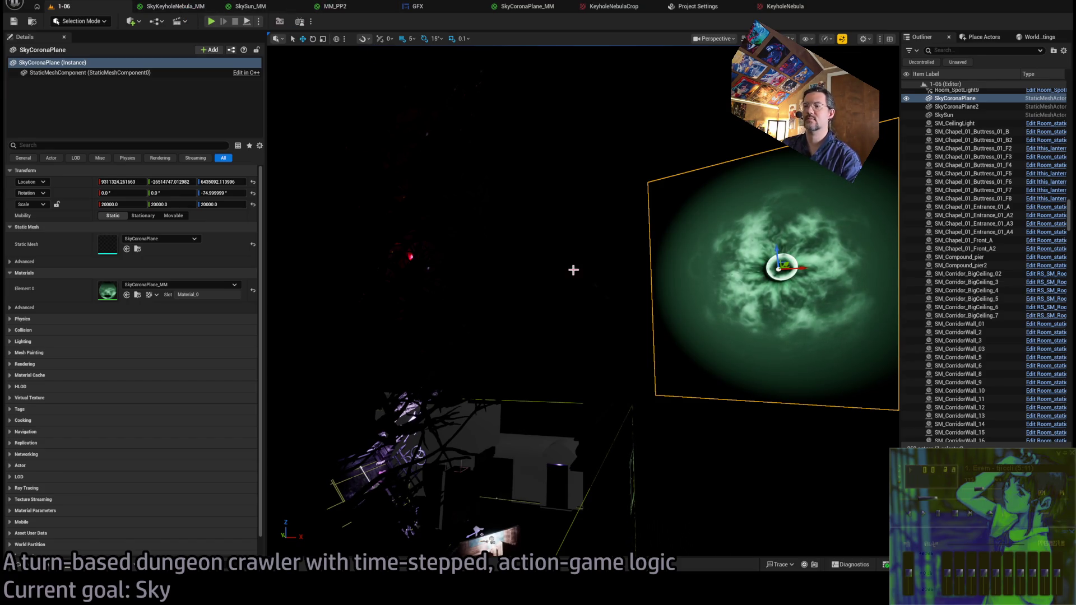
pyautogui.click(154, 118)
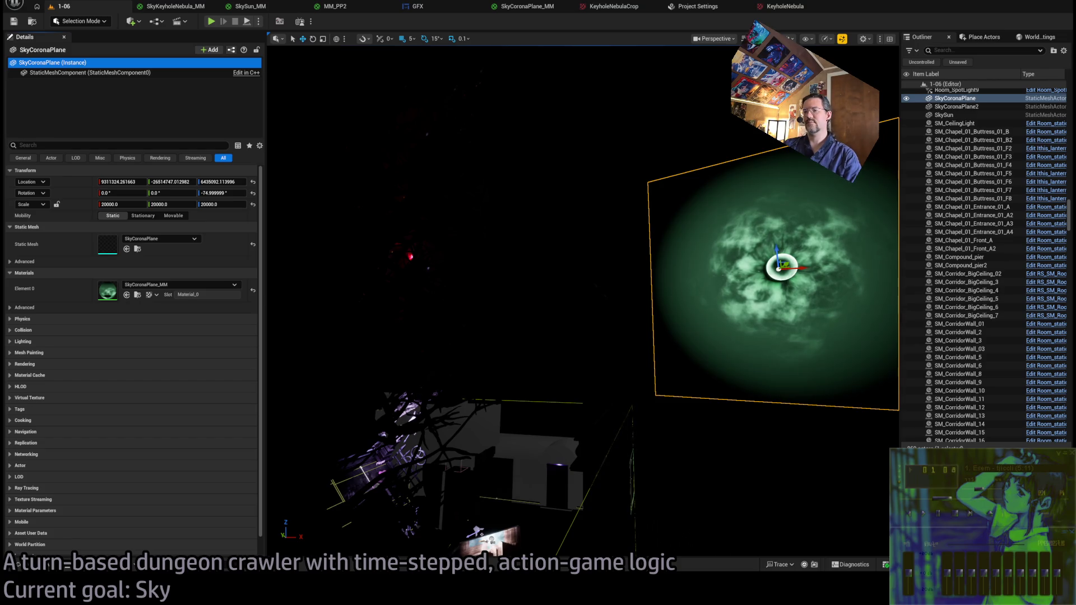
pyautogui.hotkey('alt', 'Tab')
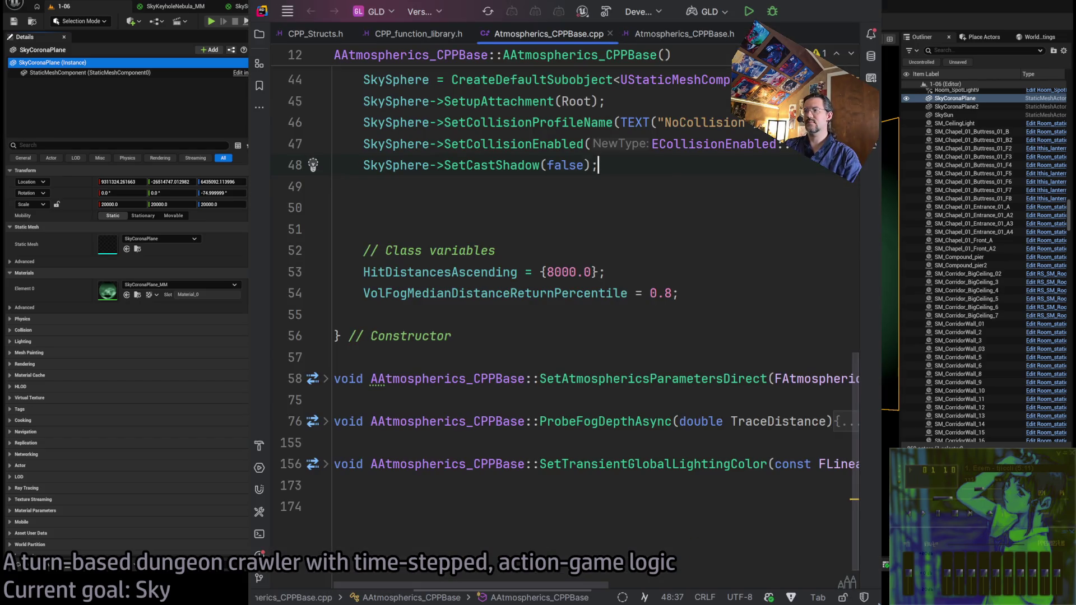
# In Atmospherics_CPPBase.h, duplicate the SkySphere mesh declaration below itself
pyautogui.press('super+Tab')
pyautogui.scroll(10, 517, 370)
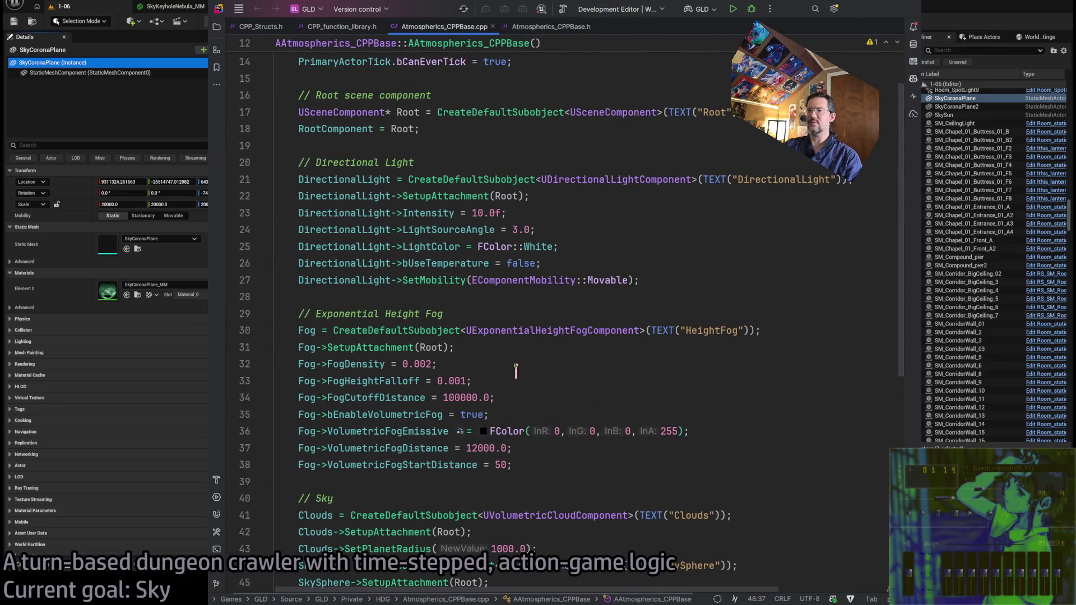
pyautogui.scroll(-2, 516, 369)
pyautogui.hotkey('alt', 'o')
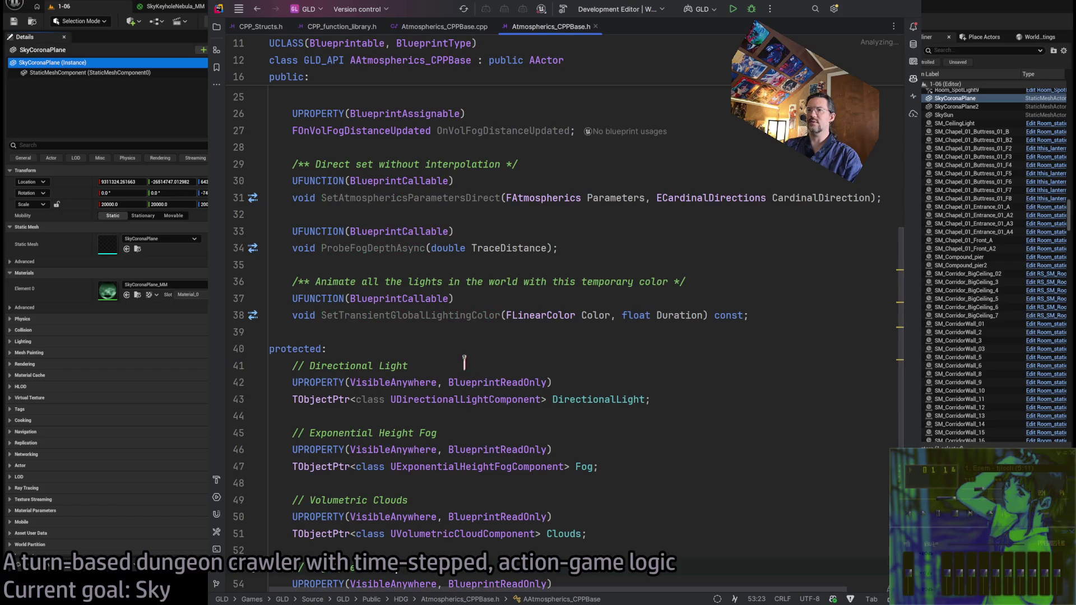
pyautogui.scroll(-5, 481, 374)
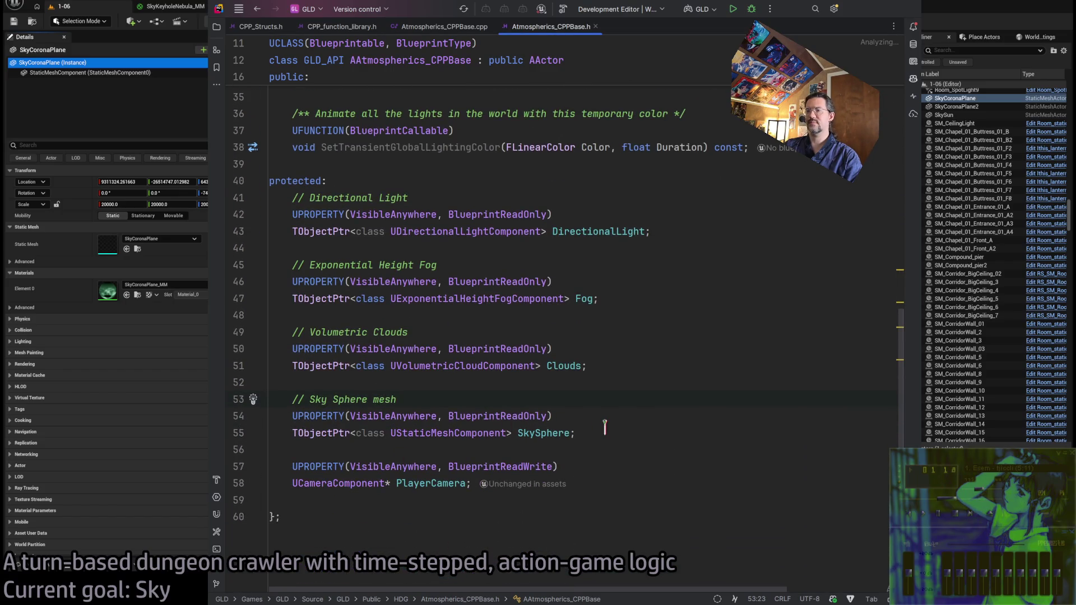
pyautogui.click(604, 431)
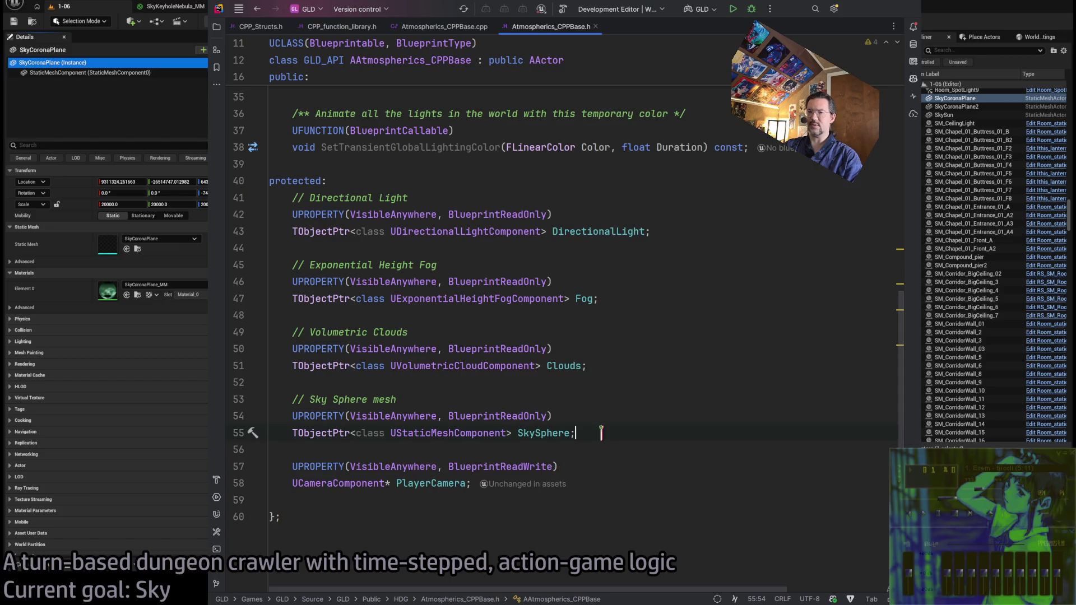
pyautogui.hotkey('ctrl', 'w')
pyautogui.hotkey('ctrl', 'w')
pyautogui.hotkey('ctrl', 'w')
pyautogui.click(645, 434)
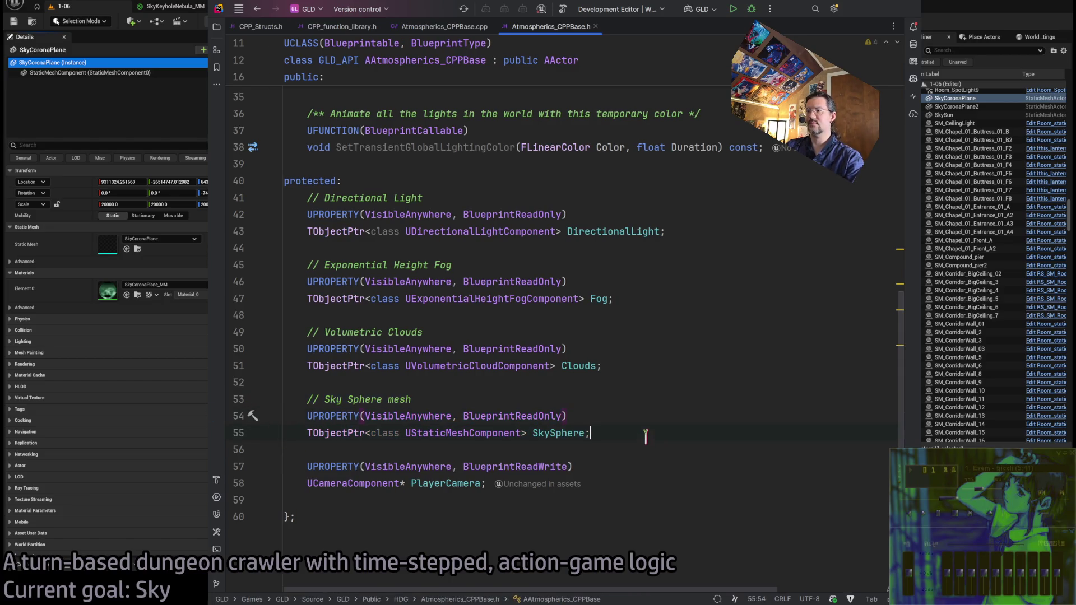
pyautogui.press('Return')
pyautogui.press('Return')
pyautogui.write('// Sky Sphere mesh     UPROPERTY(VisibleAnywhere, BlueprintReadOnly)     TObjectPtr<class UStaticMeshComponent> SkySphere;')
# Rename the copied declaration to a 'Sun mesh' comment and a Sun variable
pyautogui.moveTo(334, 466); pyautogui.dragTo(412, 466)
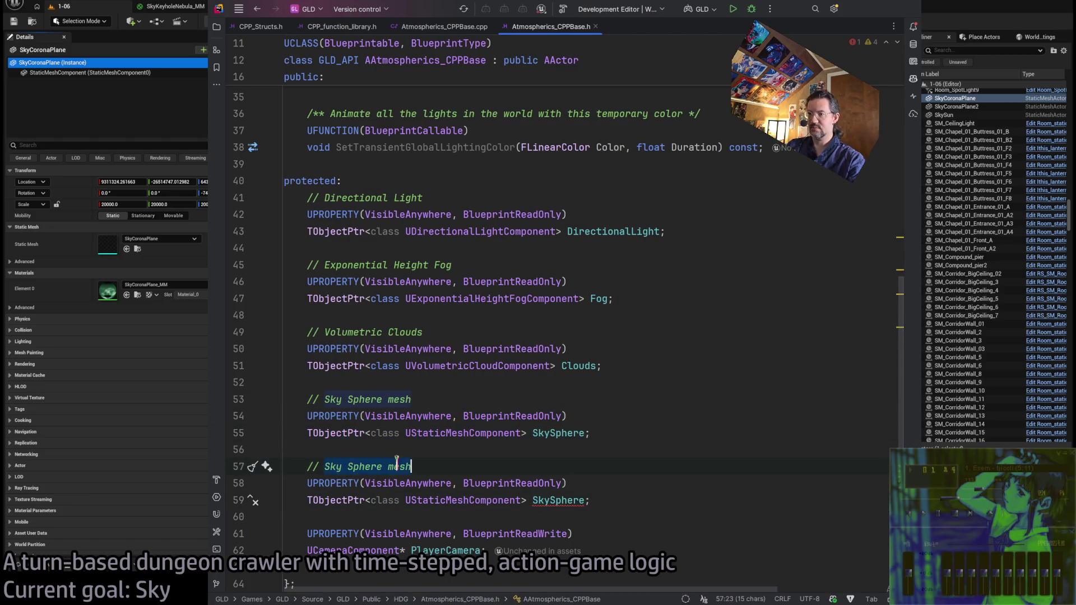
pyautogui.write('un mesh')
pyautogui.press('Down')
pyautogui.press('Down')
pyautogui.press('End')
pyautogui.press('Left')
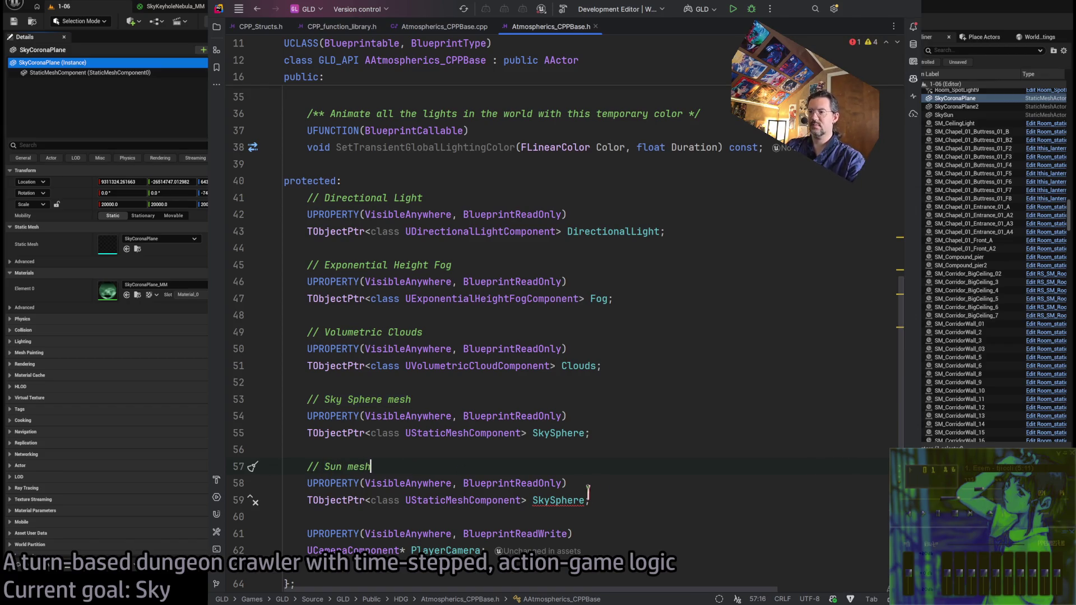
pyautogui.hotkey('ctrl', 'shift', 'Left')
pyautogui.write('Sun')
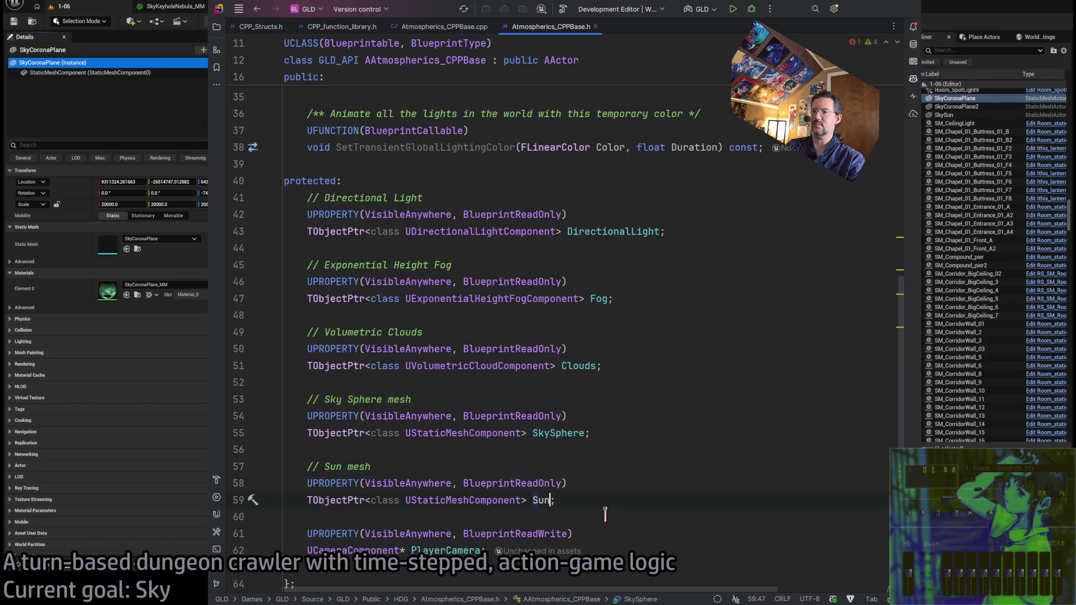
# Duplicate the Sun mesh declaration block below itself
pyautogui.click(572, 502)
pyautogui.hotkey('shift', 'Up')
pyautogui.hotkey('shift', 'Up')
pyautogui.hotkey('shift', 'Home')
pyautogui.hotkey('shift', 'Home')
pyautogui.click(573, 502)
pyautogui.hotkey('ctrl', 'c')
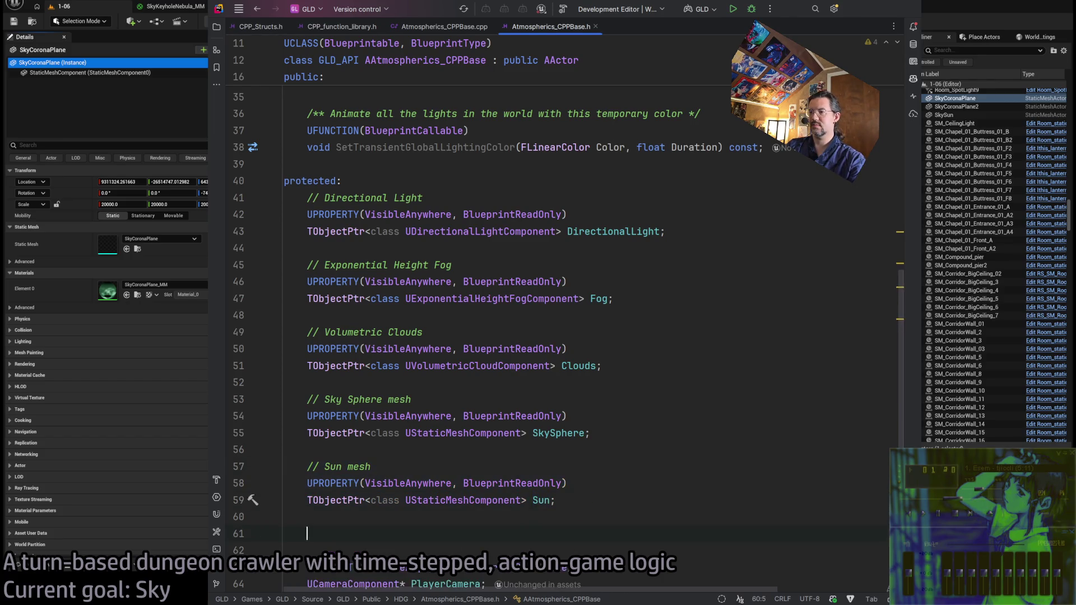
pyautogui.press('Return')
pyautogui.press('Return')
pyautogui.hotkey('ctrl', 'v')
pyautogui.scroll(-2, 338, 449)
# Rename the copy to a 'Corona billboard' comment and a Corona variable
pyautogui.doubleClick(338, 449)
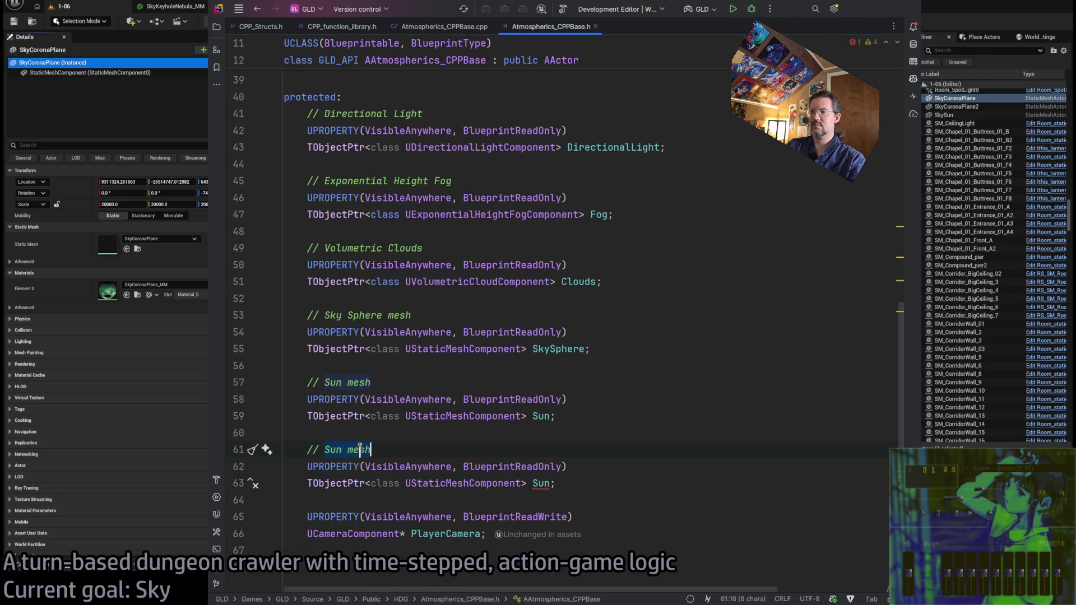
pyautogui.write('Co')
pyautogui.write('rona plane')
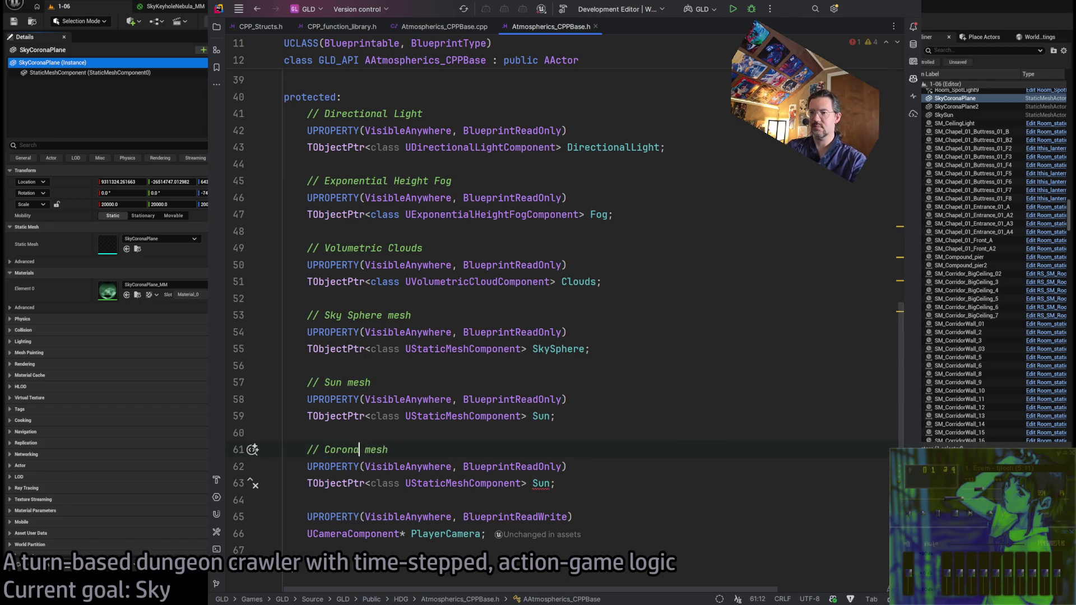
pyautogui.press('Delete')
pyautogui.press('Delete')
pyautogui.press('Delete')
pyautogui.press('Delete')
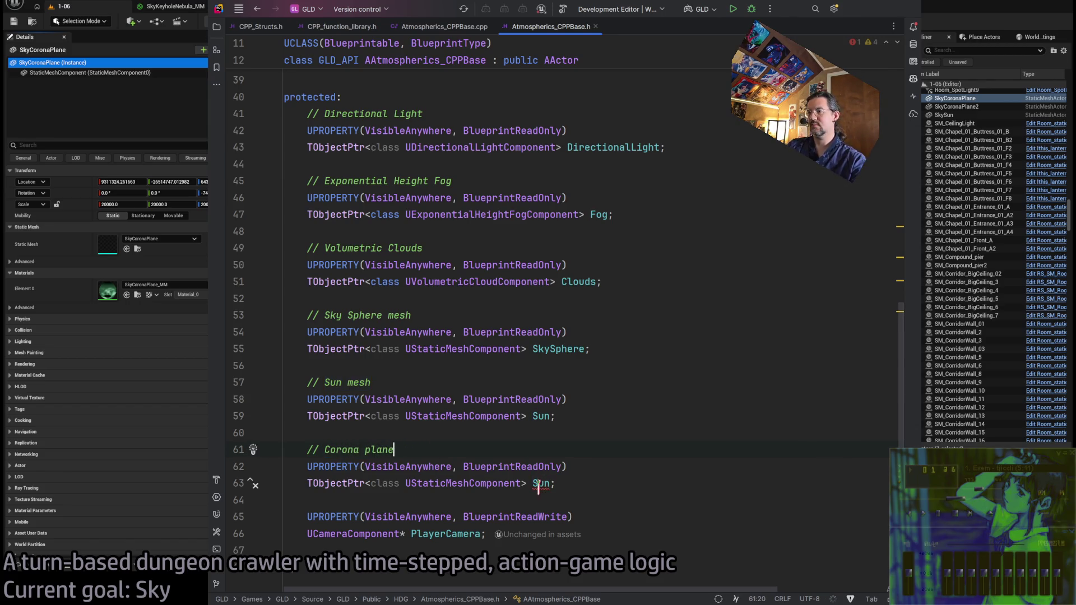
pyautogui.doubleClick(370, 450)
pyautogui.write('billboard')
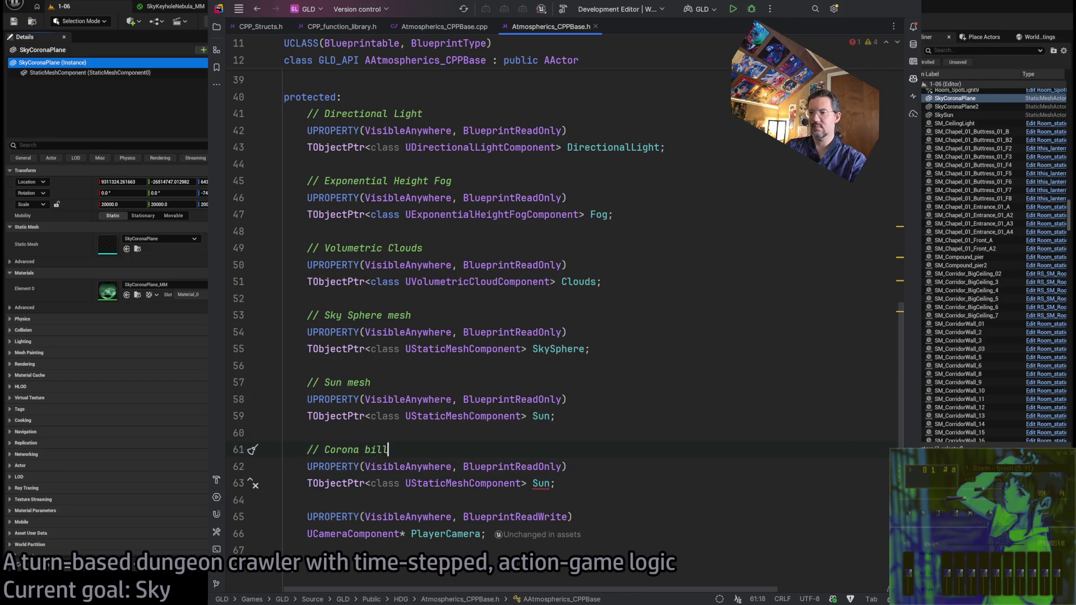
pyautogui.click(541, 485)
pyautogui.doubleClick(540, 484)
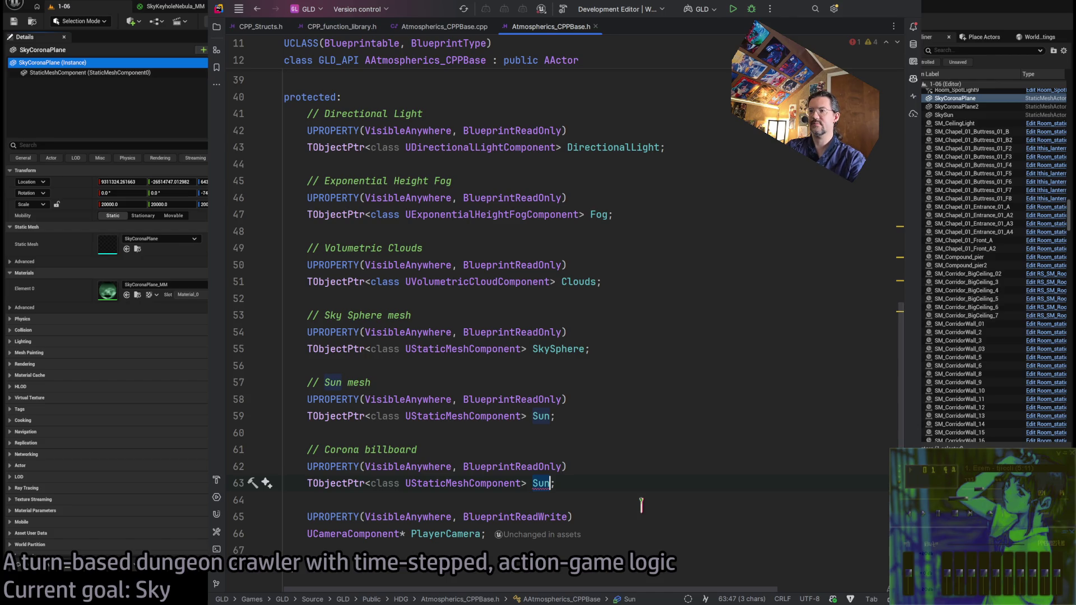
pyautogui.write('Corona')
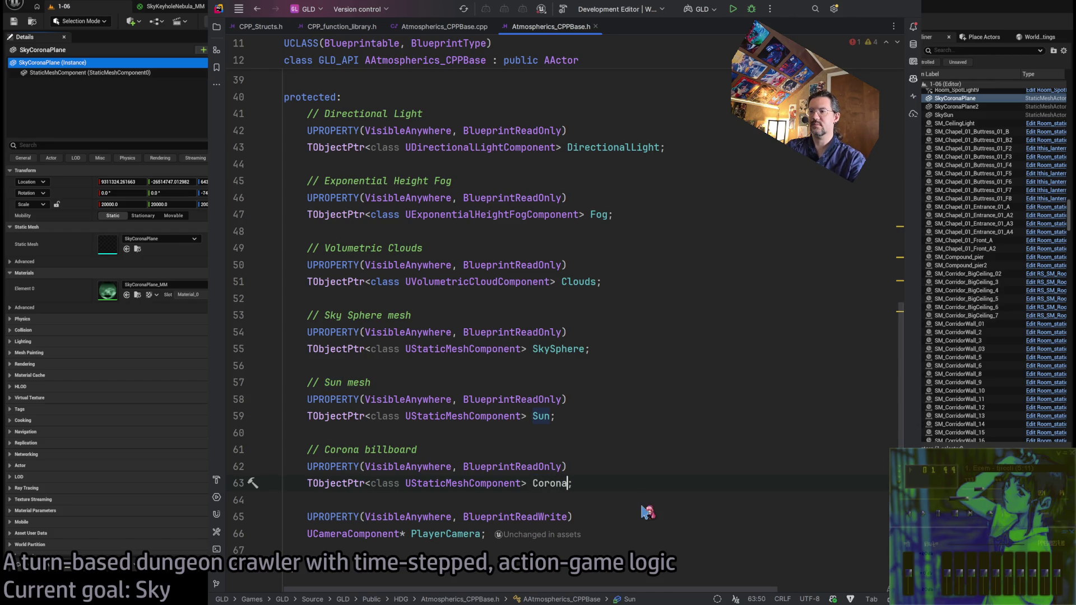
# Paste a copy of the Corona property declaration below it
pyautogui.moveTo(574, 484); pyautogui.dragTo(226, 466)
pyautogui.click(604, 486)
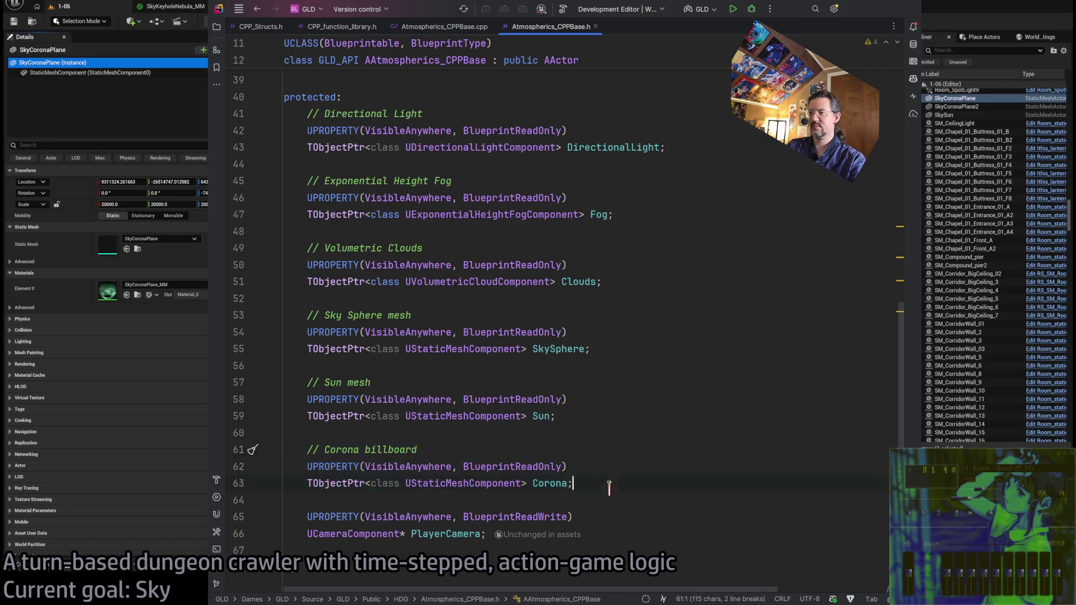
pyautogui.press('Return')
pyautogui.press('Return')
pyautogui.hotkey('ctrl', 'v')
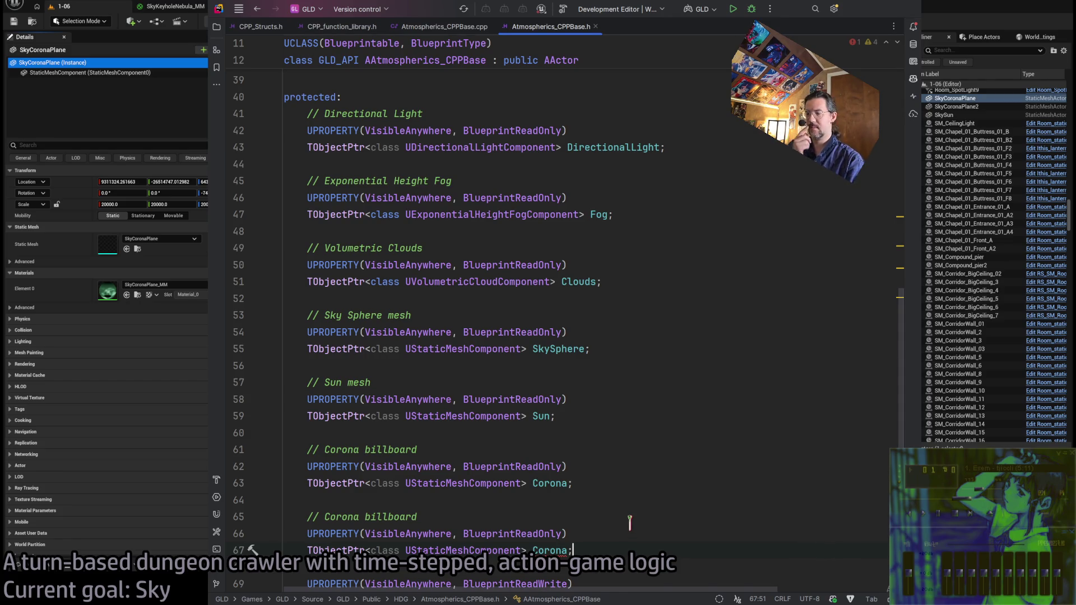
pyautogui.scroll(-3, 629, 522)
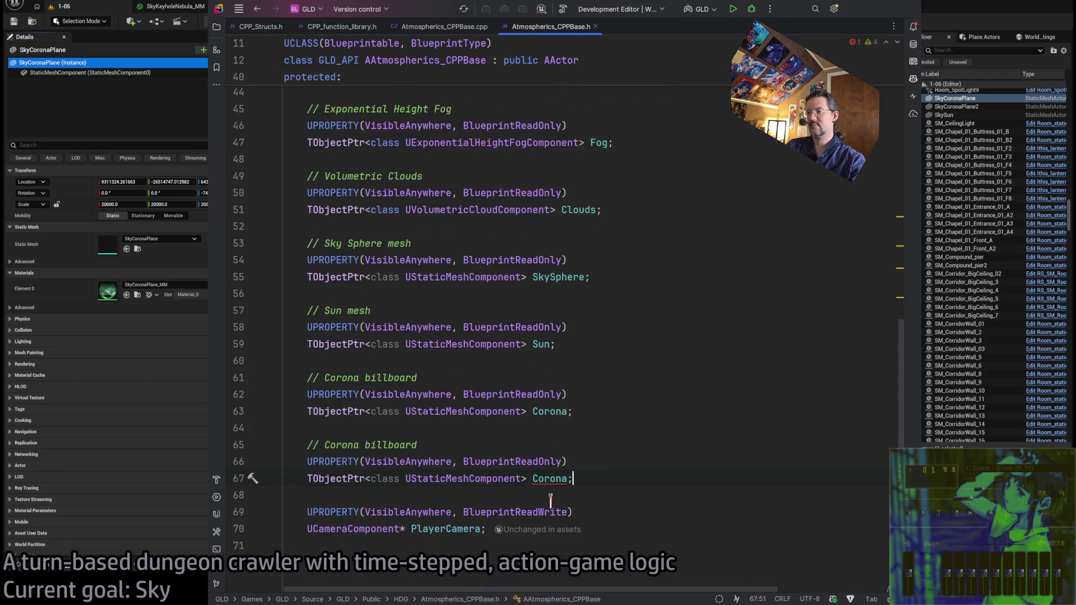
# Rename the copy to a 'Keyhole Nebula billboard' comment and a KeyholeNebula variable
pyautogui.doubleClick(343, 432)
pyautogui.hotkey('shift', 'End')
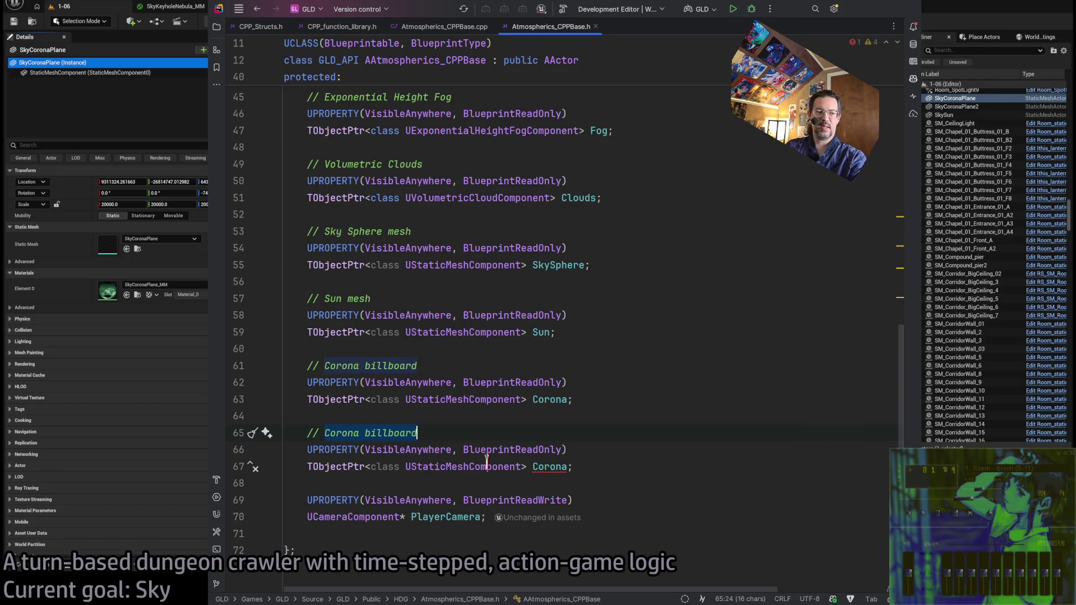
pyautogui.write('Keyhole Nebula')
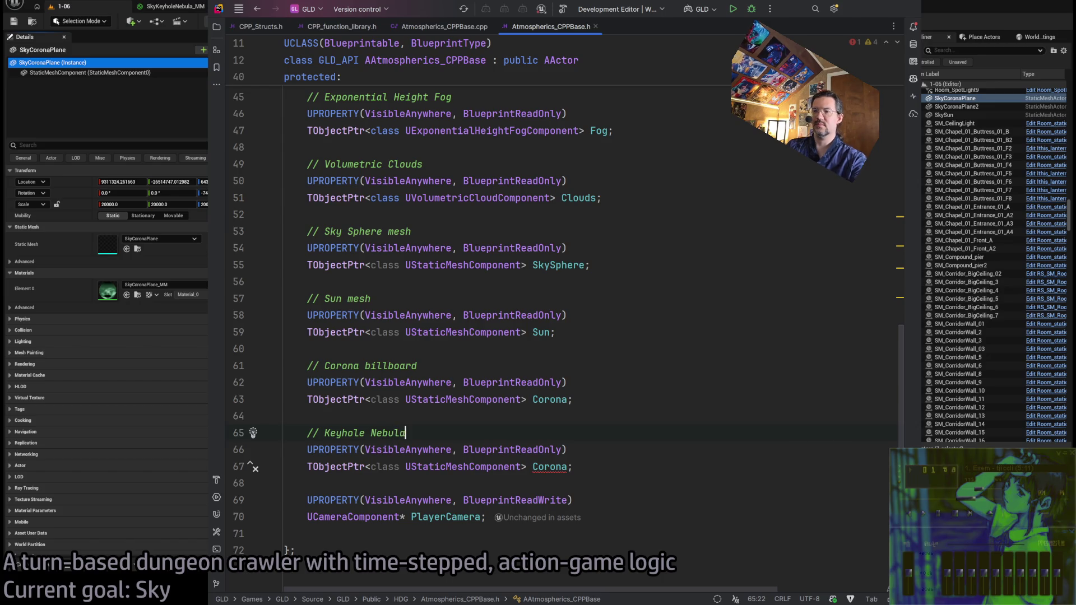
pyautogui.doubleClick(546, 467)
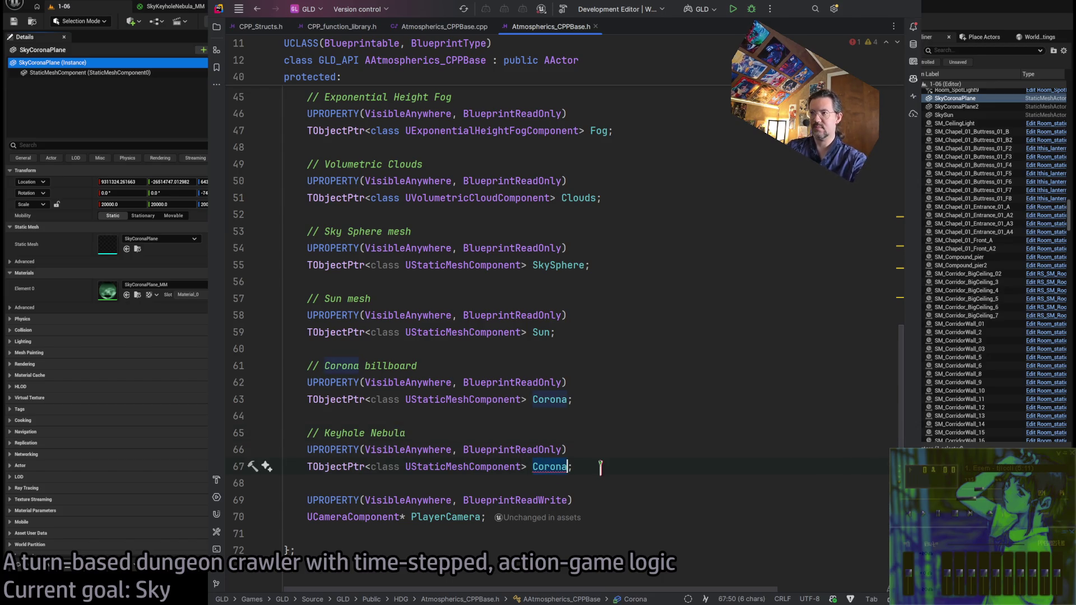
pyautogui.write('KeyholeNebul')
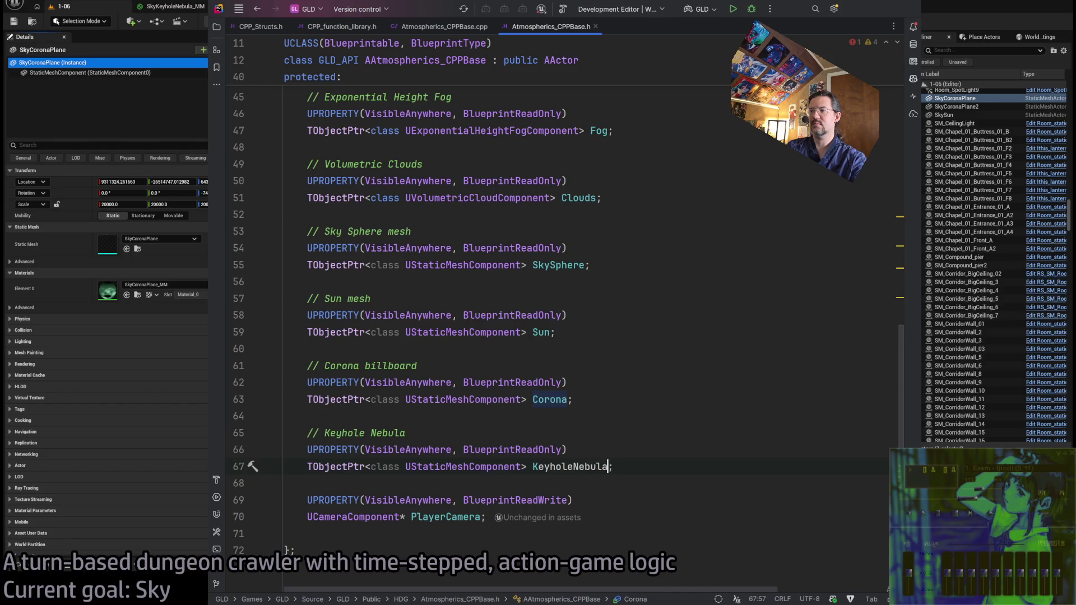
pyautogui.press('End')
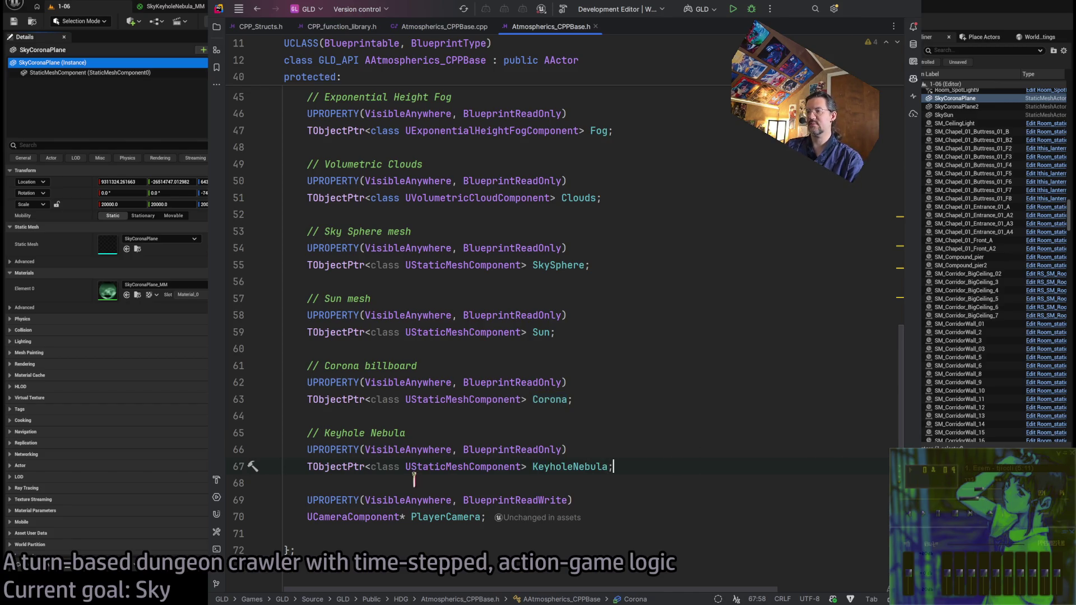
pyautogui.click(418, 433)
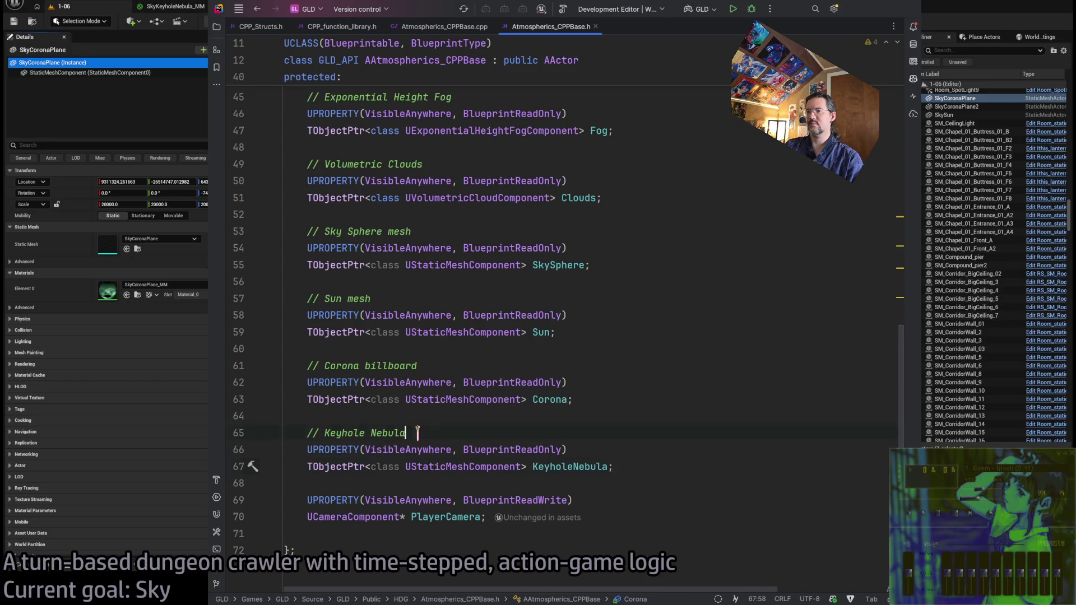
pyautogui.write(' billboard')
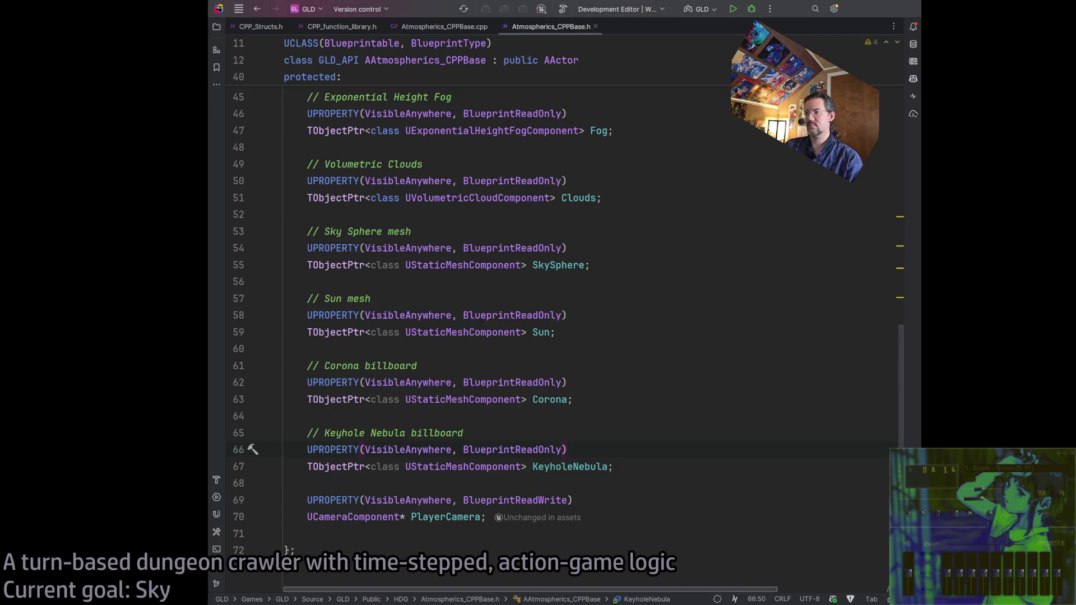
# Start a project build and hide the Build output window
pyautogui.click(446, 517)
pyautogui.press('End')
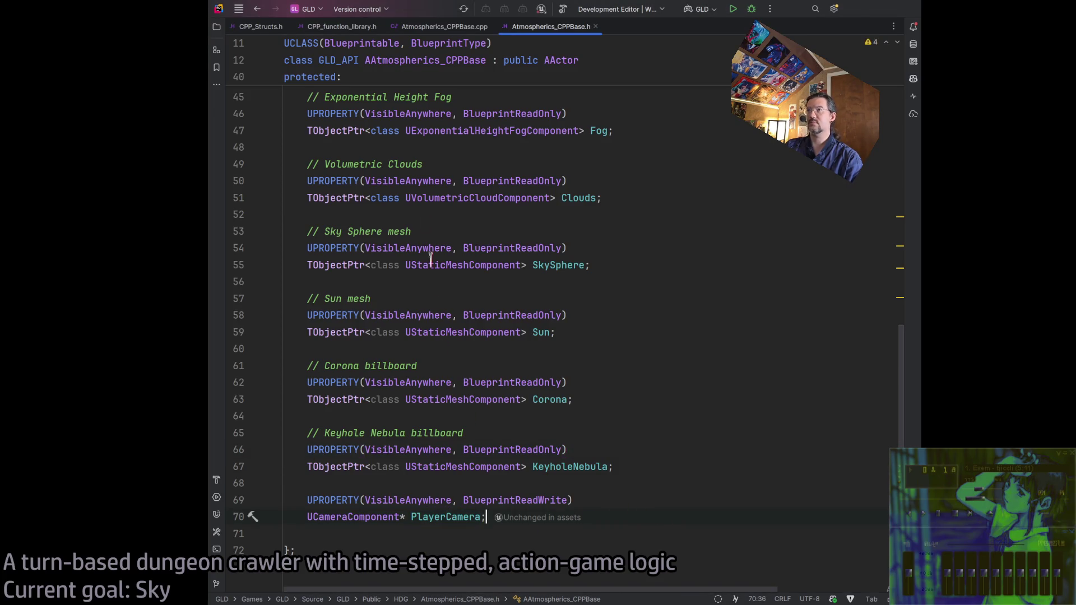
pyautogui.click(563, 9)
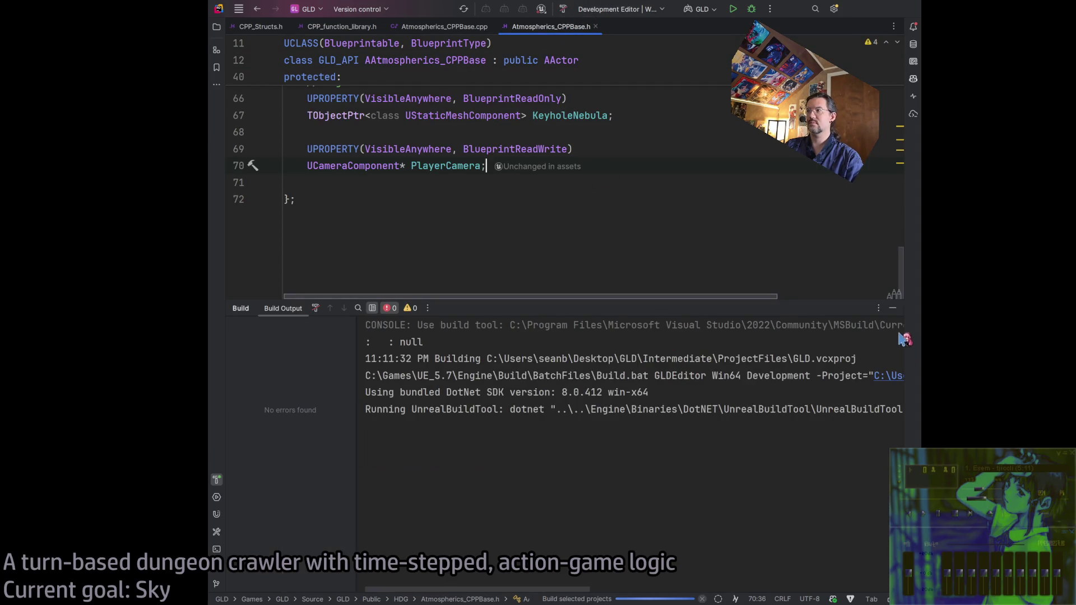
pyautogui.click(892, 307)
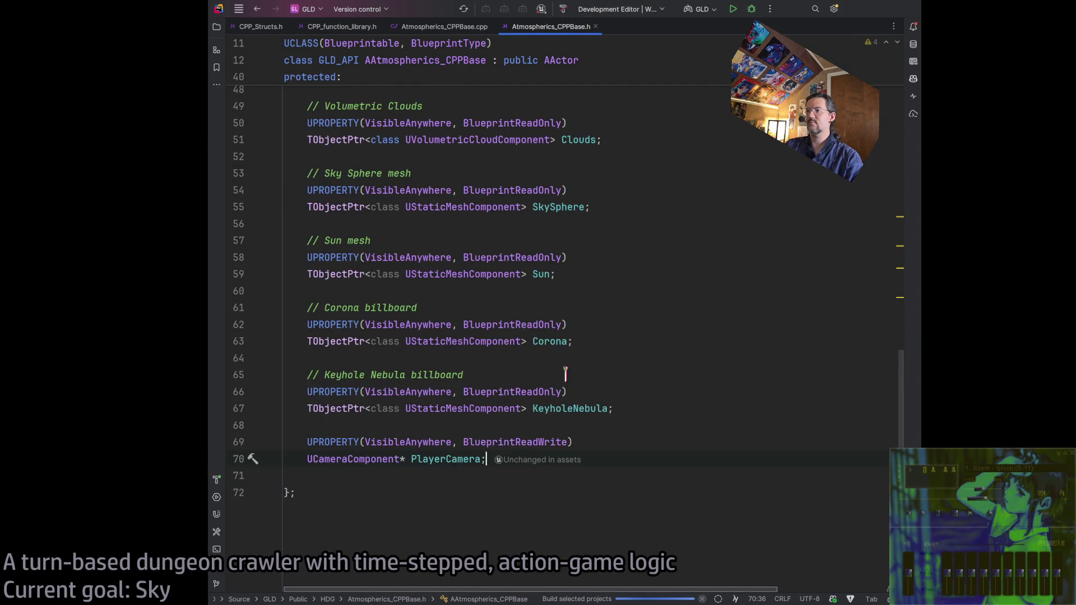
# In Atmospherics_CPPBase.cpp, duplicate the Sky setup block (lines 40–48) below the original
pyautogui.click(448, 27)
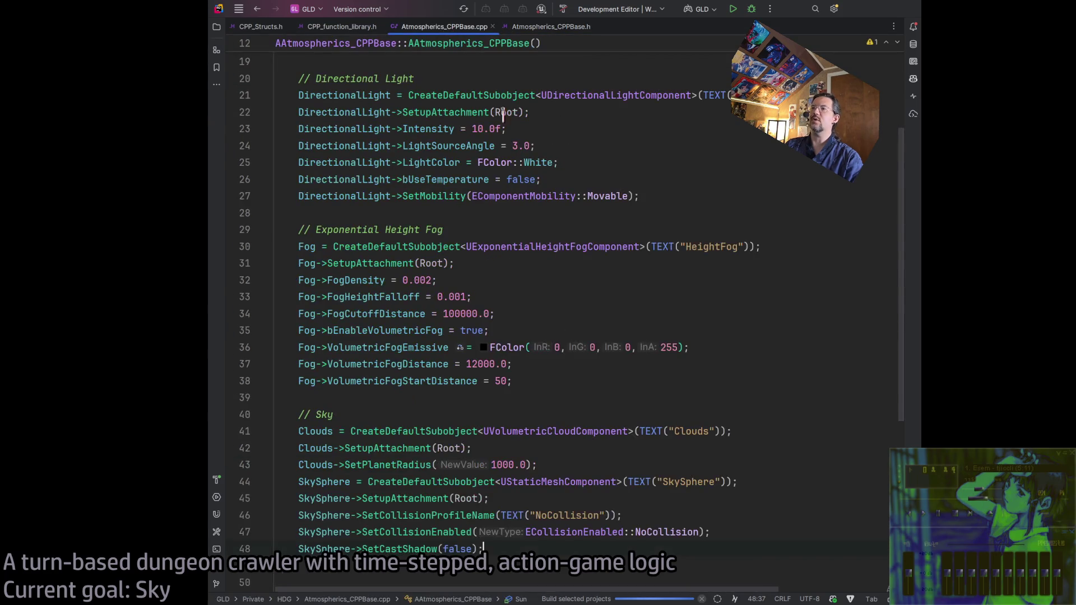
pyautogui.scroll(4, 601, 362)
pyautogui.scroll(-5, 601, 361)
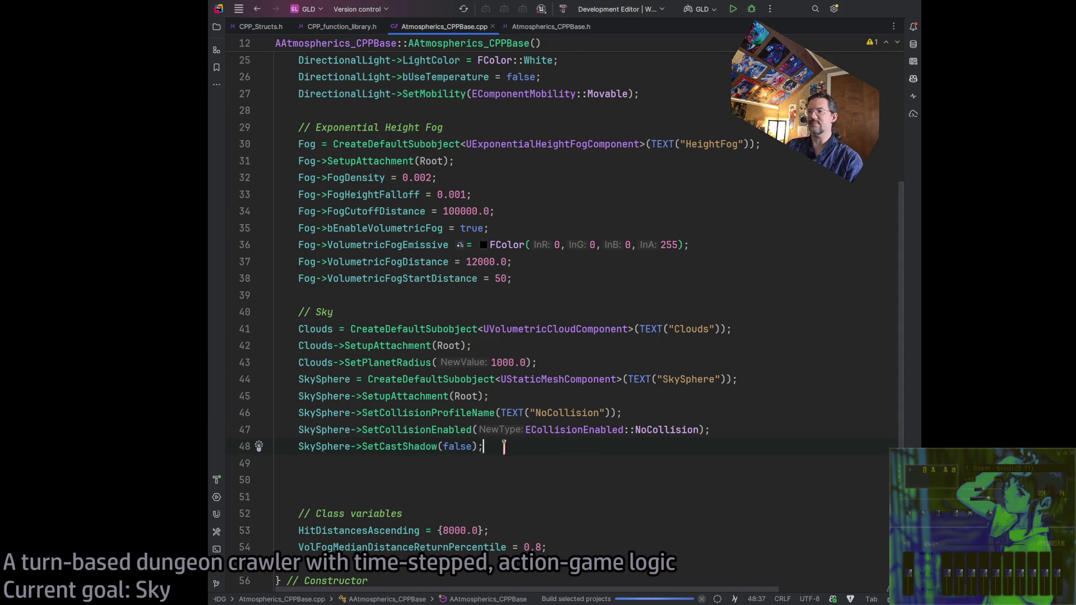
pyautogui.moveTo(503, 447)
pyautogui.mouseDown()
pyautogui.moveTo(264, 432)
pyautogui.moveTo(247, 320)
pyautogui.mouseUp()
pyautogui.click(545, 447)
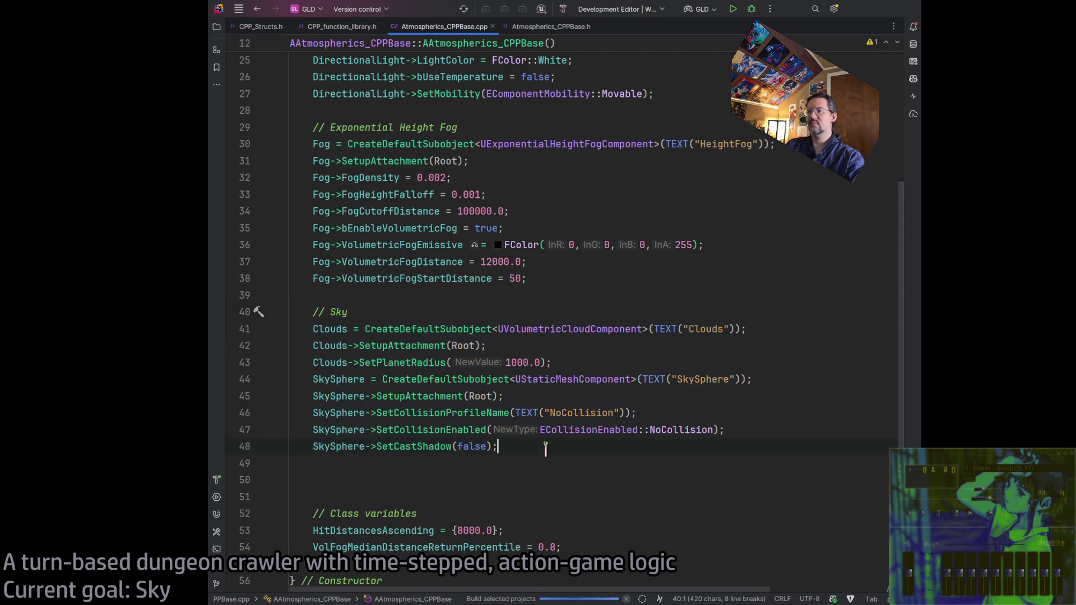
pyautogui.write('// Sky \tClouds = CreateDefaultSubobject<UVolumetricCloudComponent>(TEXT("Clouds")); \tClouds->SetupAttachment(Root); \tClouds->SetPlanetRadius(1000.0); \tSkySphere = CreateDefaultSubobject<UStaticMeshComponent>(TEXT("SkySphere")); \tSkySphere->SetupAttachment(Root); \tSkySphere->SetCollisionProfileName(TEXT("NoCollision")); \tSkySphere->SetCollisionEnabled(ECollisionEnabled::NoCollision); \tSkySphere->SetCastShadow(false);')
pyautogui.scroll(-2, 538, 336)
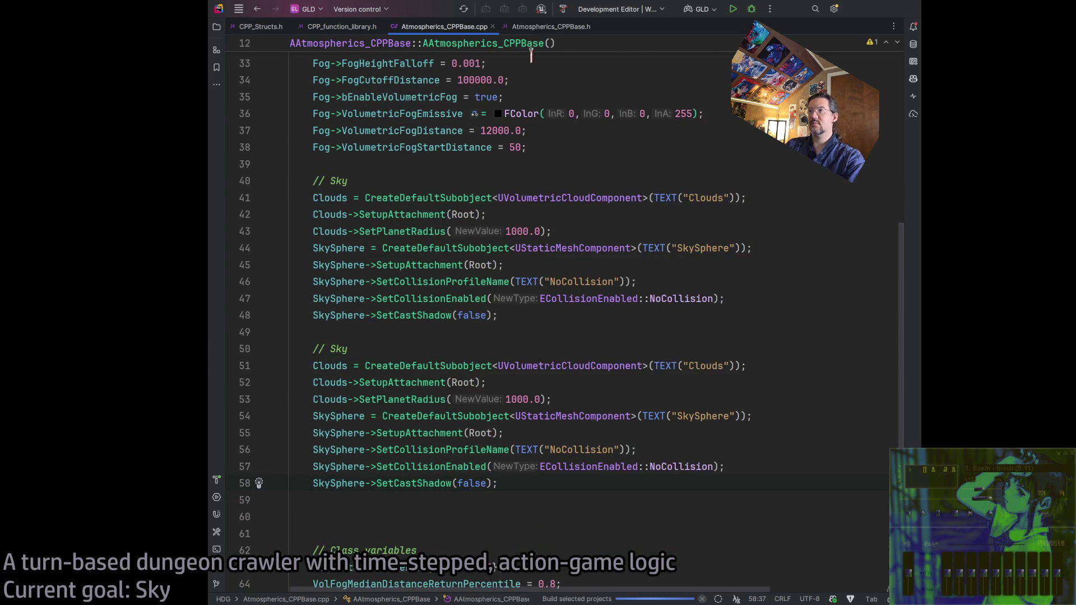
# Glance at the header, then rename Clouds to Sun on line 51 of the copy
pyautogui.click(551, 26)
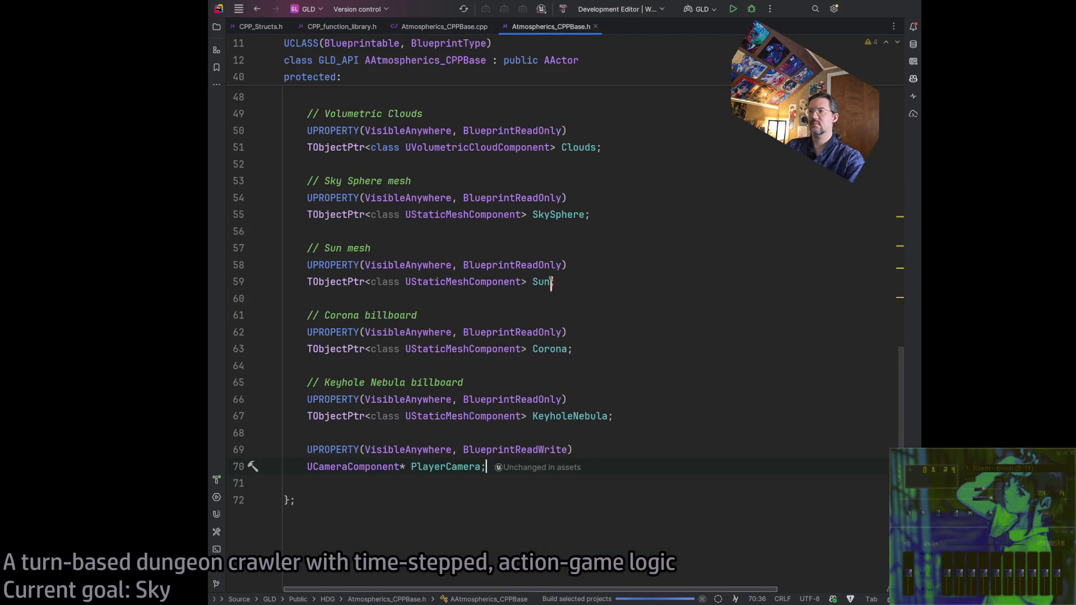
pyautogui.hotkey('ctrl', 'Tab')
pyautogui.click(329, 366)
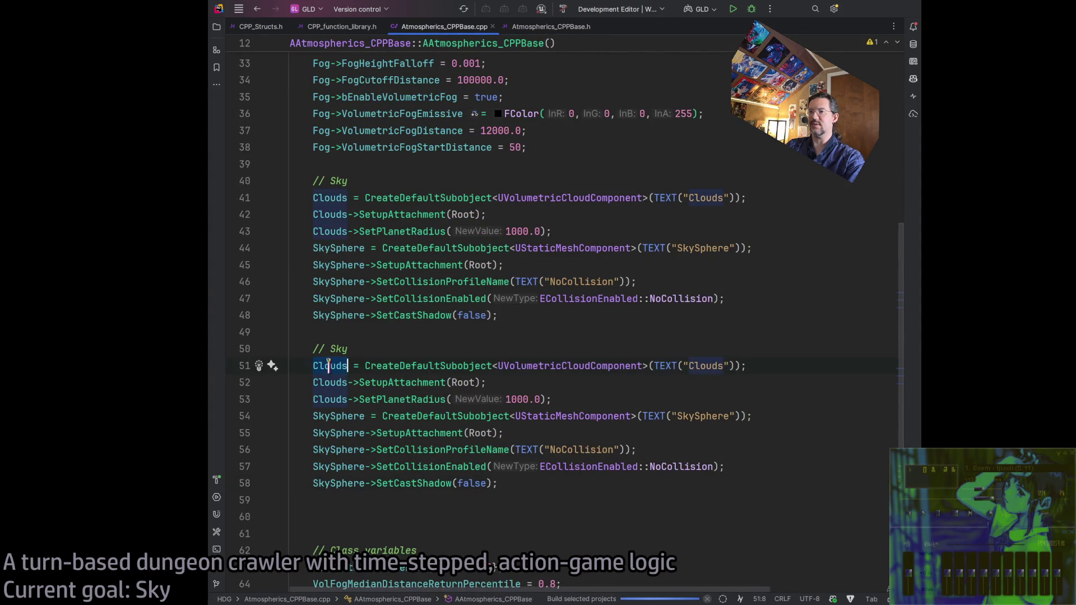
pyautogui.write('Sun')
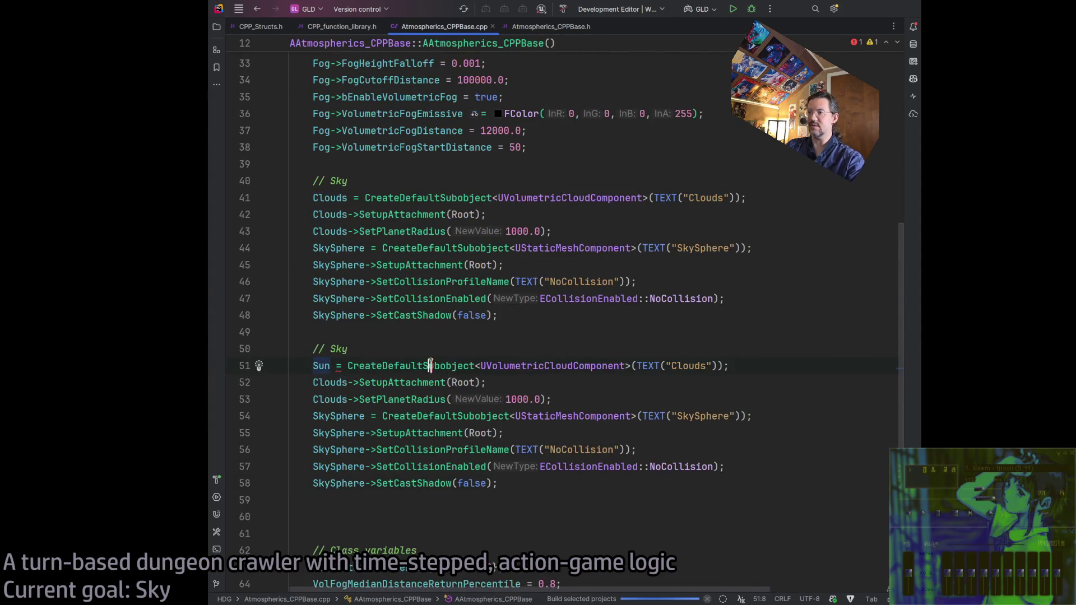
pyautogui.doubleClick(686, 365)
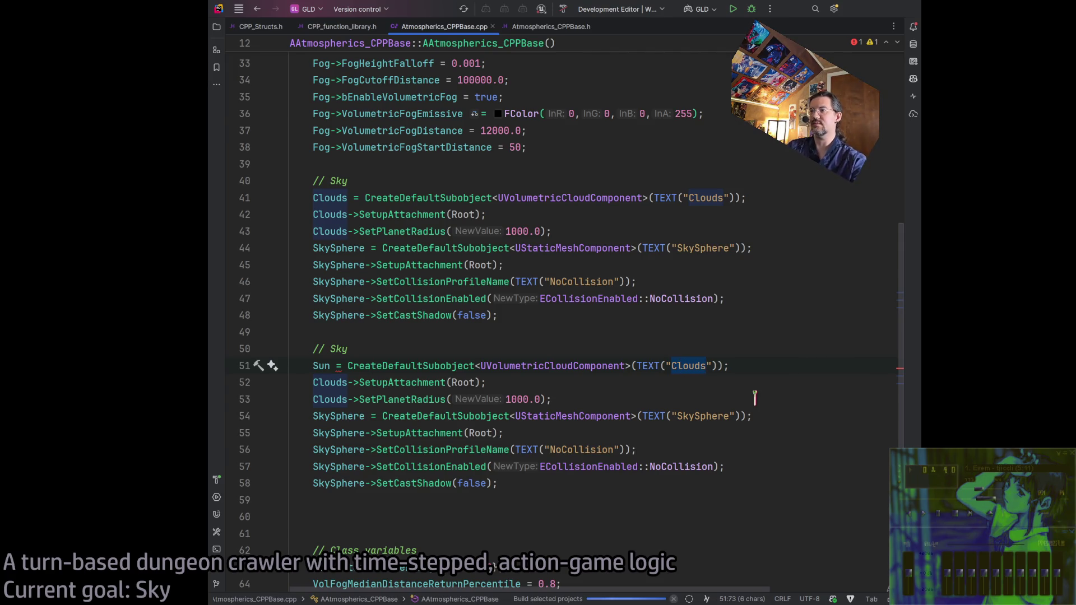
# Delete the duplicated Sky block on lines 50–58
pyautogui.scroll(5, 755, 398)
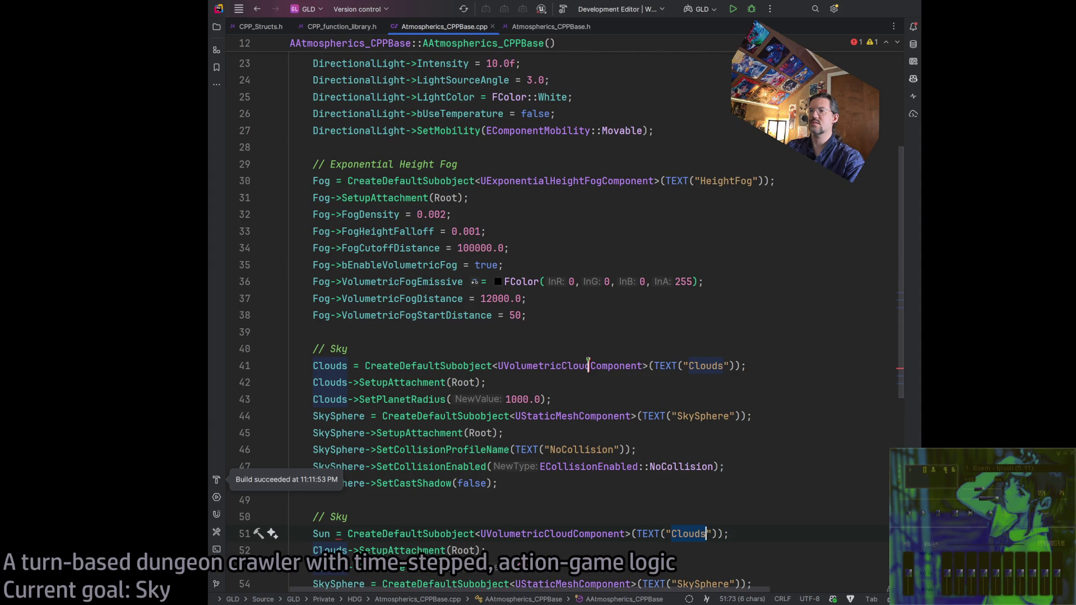
pyautogui.scroll(4, 583, 362)
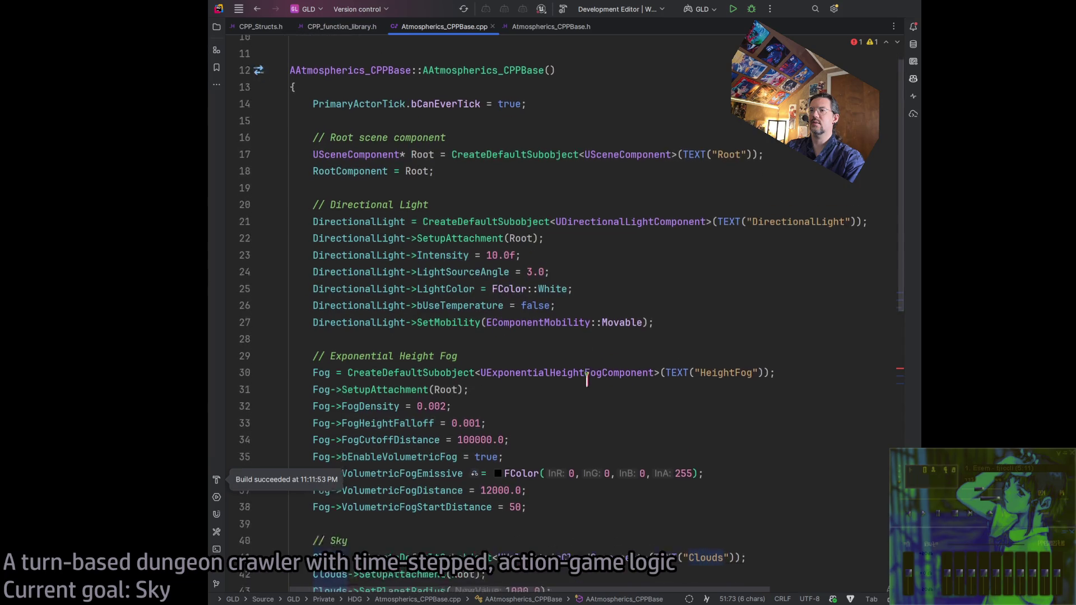
pyautogui.scroll(-1, 460, 152)
pyautogui.scroll(-10, 540, 215)
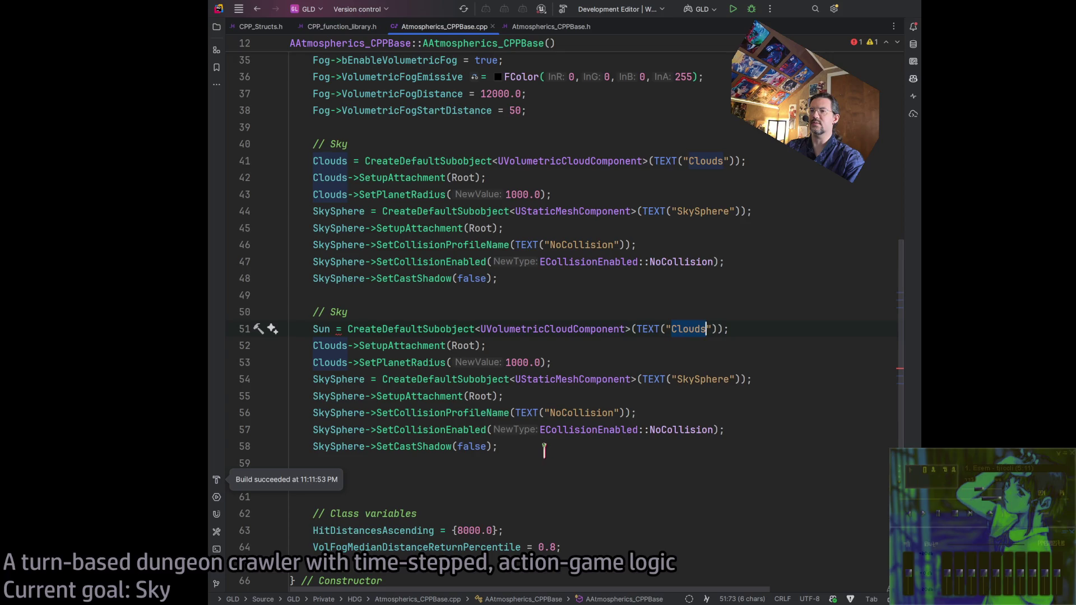
pyautogui.moveTo(543, 449)
pyautogui.mouseDown()
pyautogui.moveTo(283, 346)
pyautogui.moveTo(291, 315)
pyautogui.mouseUp()
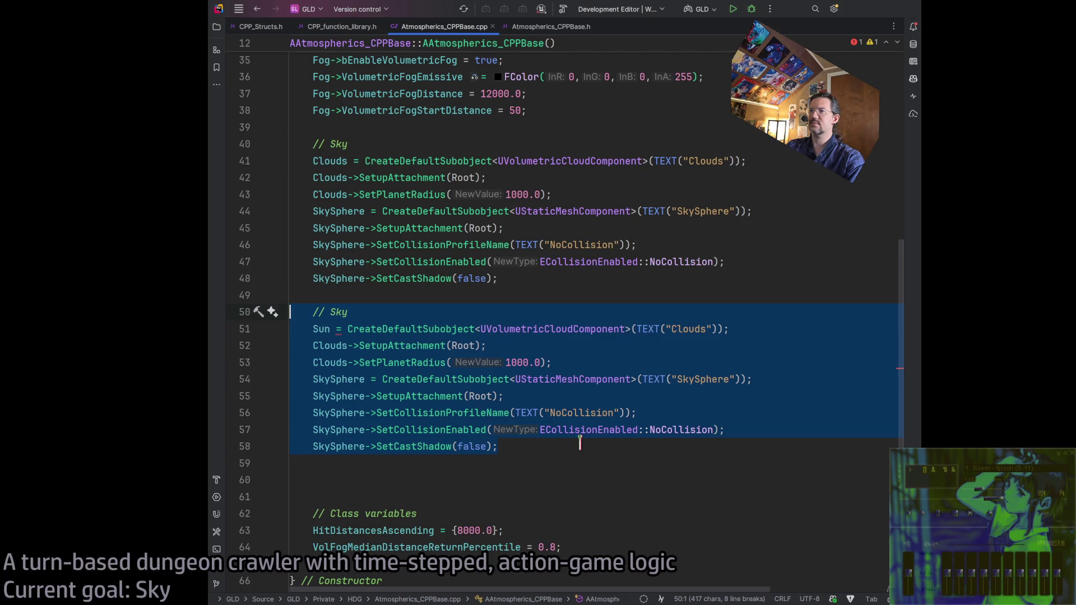
pyautogui.press('Delete')
# Add a '// Meshes' comment after the Clouds setup and paste a SkySphere setup copy below
pyautogui.click(554, 196)
pyautogui.press('Return')
pyautogui.press('Return')
pyautogui.write('// ')
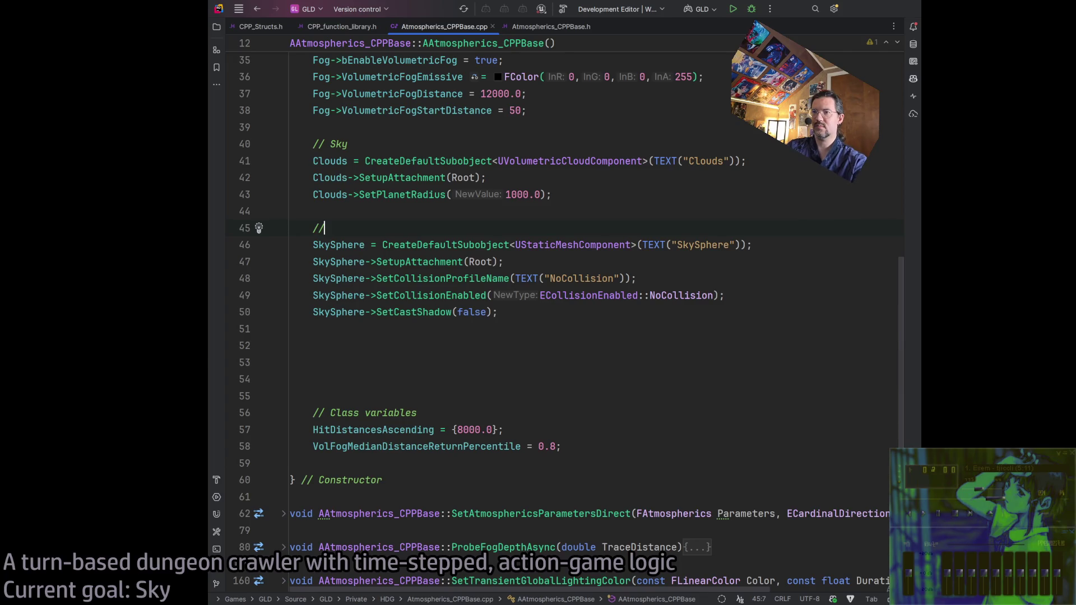
pyautogui.write('Meshes')
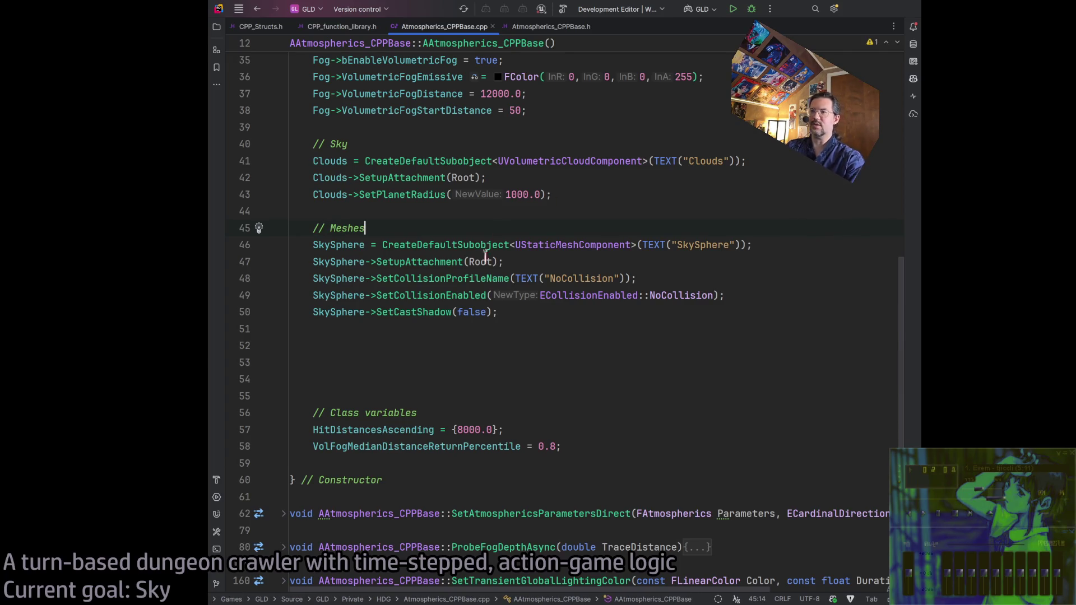
pyautogui.click(536, 313)
pyautogui.press('Return')
pyautogui.press('Return')
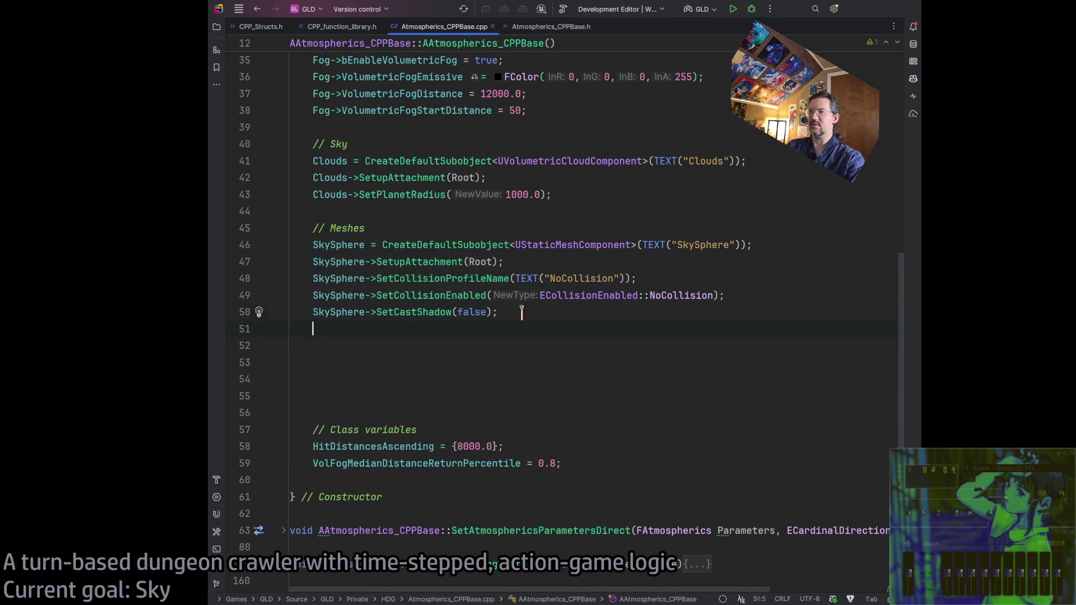
pyautogui.write('SkySphere = CreateDefaultSubobject<UStaticMeshComponent>(TEXT("SkySphere"));     SkySphere->SetupAttachment(Root);     SkySphere->SetCollisionProfileName(TEXT("NoCollision"));     SkySphere->SetCollisionEnabled(ECollisionEnabled::NoCollision);     SkySphere->SetCastShadow(false);')
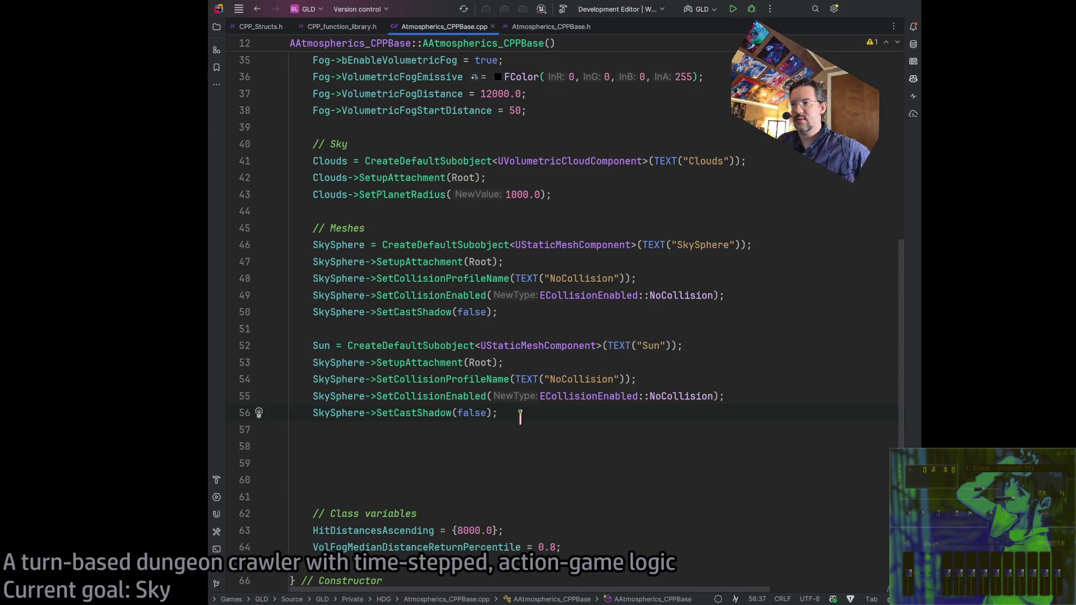
# Change the Sun mesh attachment from Root to DirectionalLight and select the Sun block (lines 52–56)
pyautogui.click(480, 362)
pyautogui.scroll(5, 461, 220)
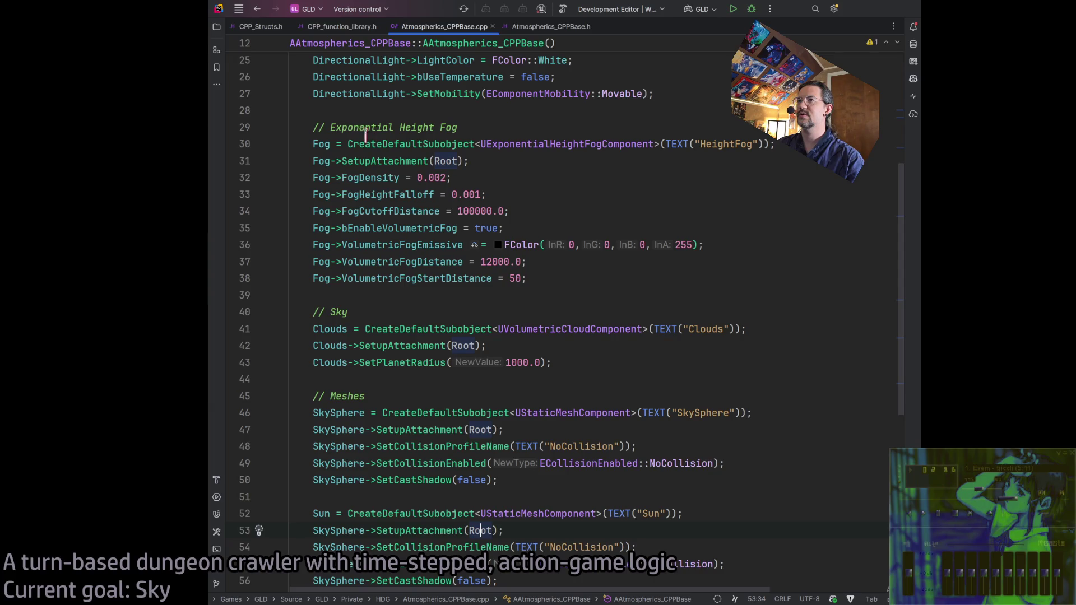
pyautogui.scroll(5, 411, 246)
pyautogui.doubleClick(352, 161)
pyautogui.hotkey('ctrl', 'c')
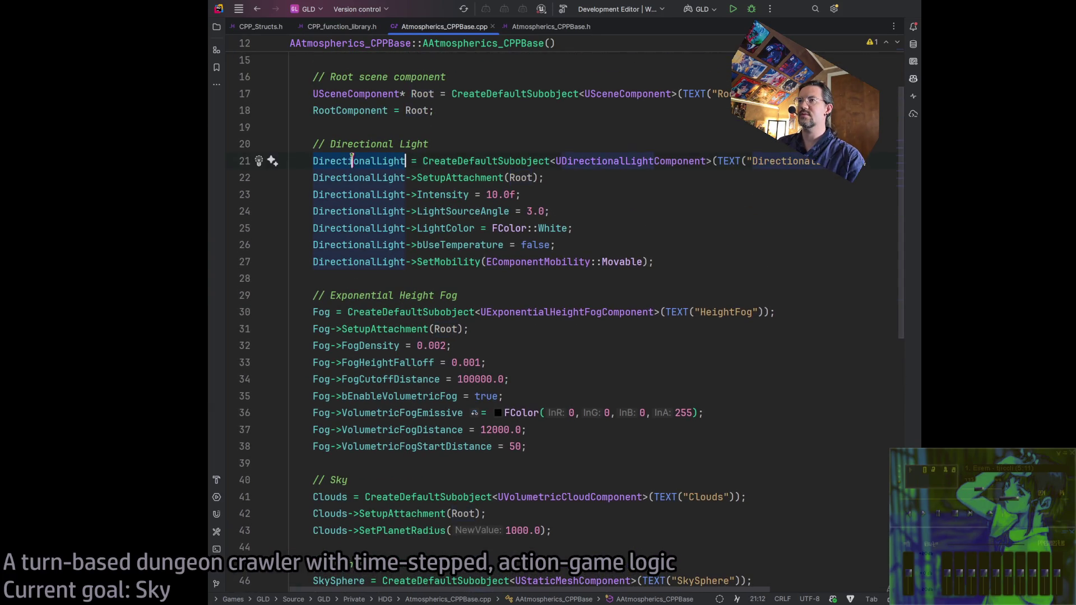
pyautogui.scroll(-10, 515, 359)
pyautogui.scroll(10, 463, 347)
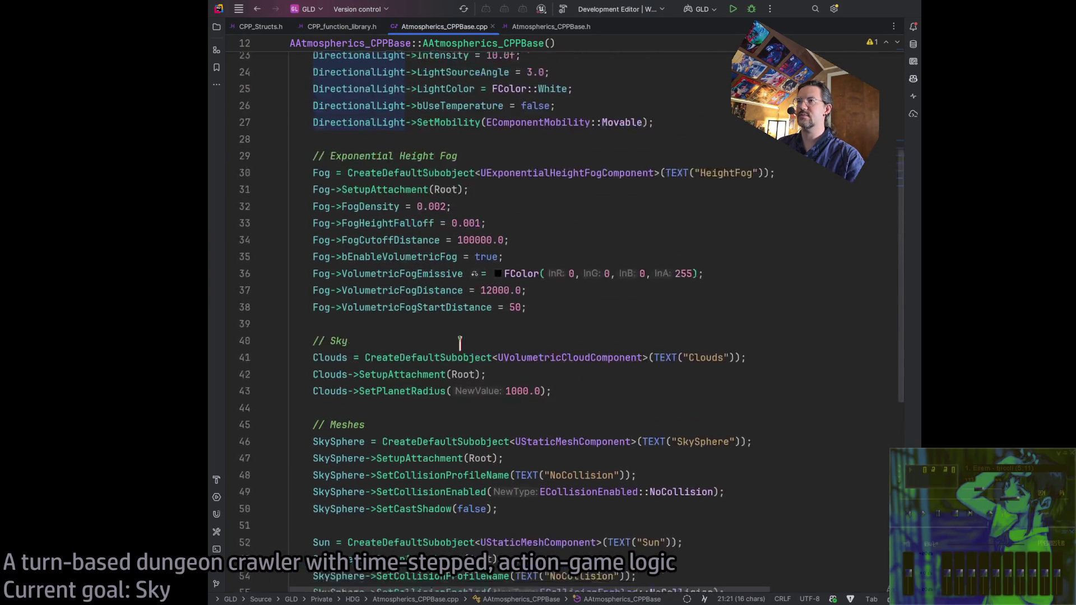
pyautogui.scroll(-5, 462, 345)
pyautogui.scroll(-6, 476, 344)
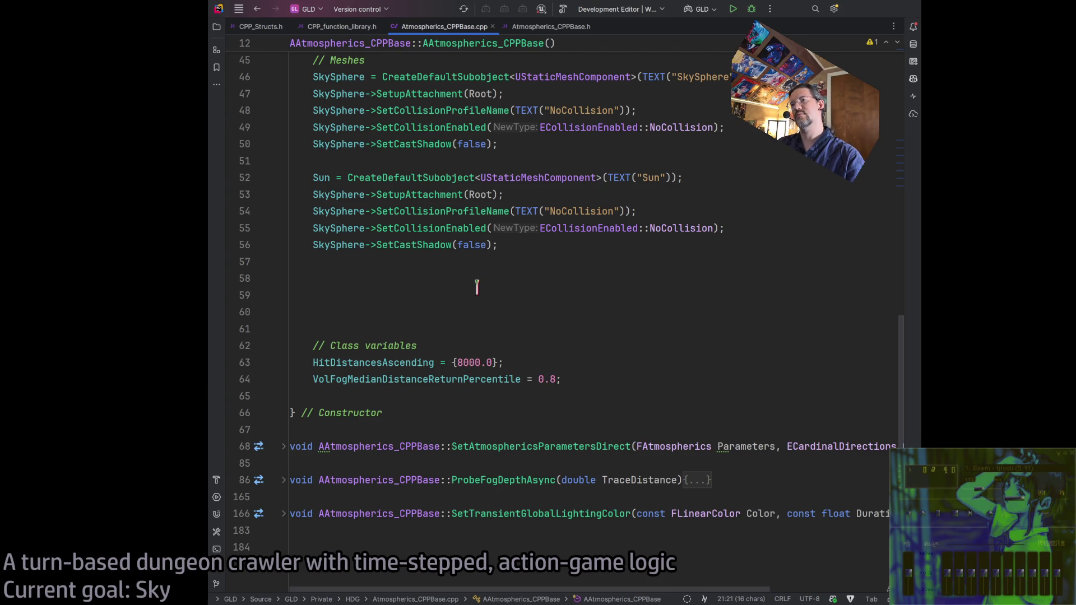
pyautogui.scroll(3, 477, 287)
pyautogui.doubleClick(480, 362)
pyautogui.hotkey('ctrl', 'v')
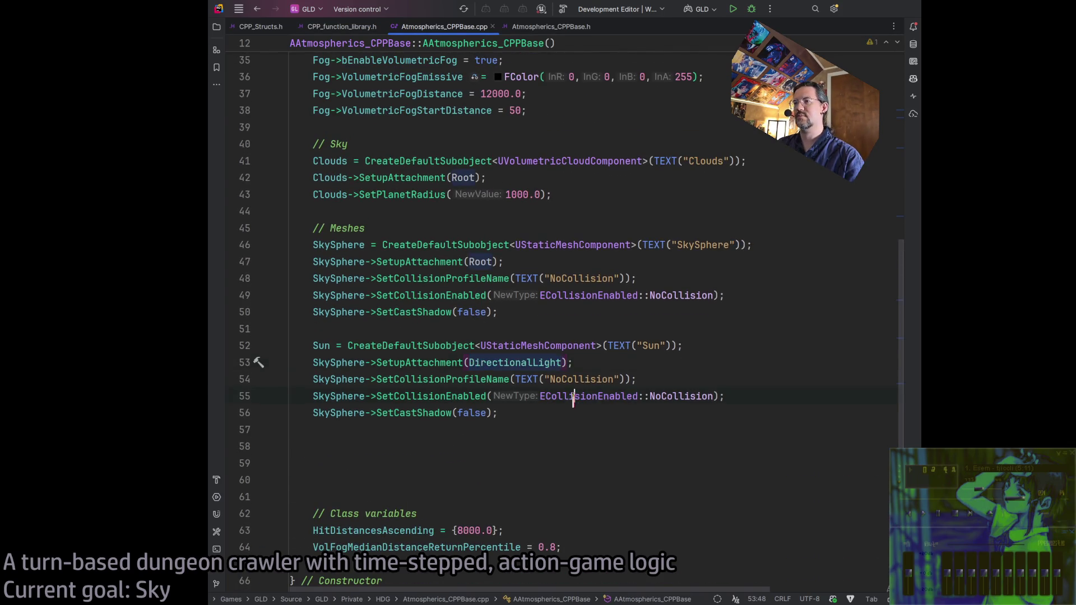
pyautogui.click(541, 413)
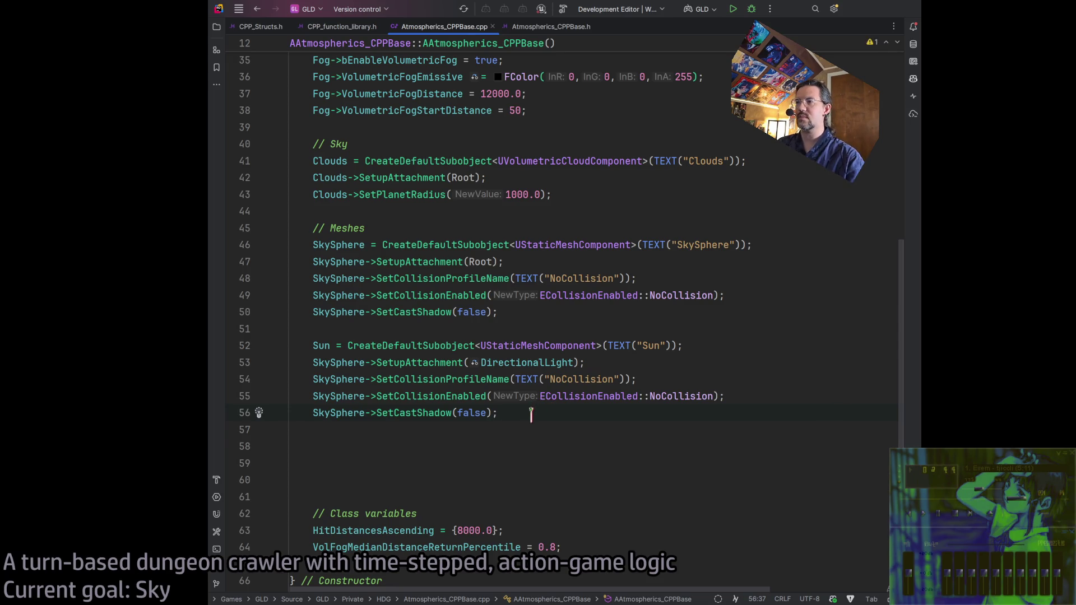
pyautogui.hotkey('ctrl', 'w')
pyautogui.hotkey('ctrl', 'w')
pyautogui.hotkey('ctrl', 'w')
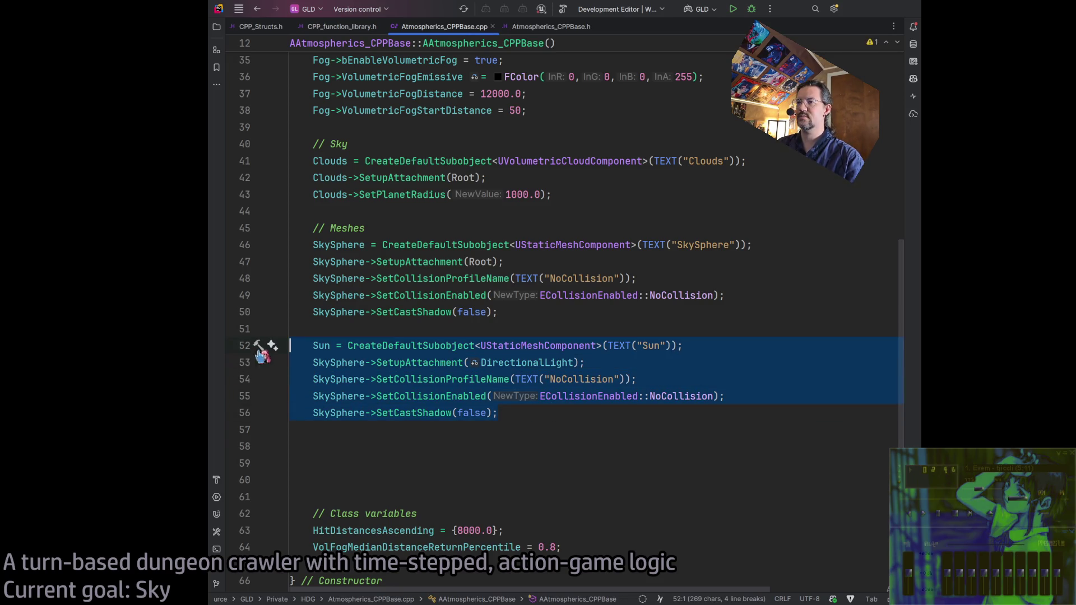
# Duplicate the Sun block and rename its variable to Corona, using the header's member name
pyautogui.click(552, 413)
pyautogui.press('Return')
pyautogui.press('Return')
pyautogui.write('Sun = CreateDefaultSubobject<UStaticMeshComponent>(TEXT("Sun")); \tSkySphere->SetupAttachment(DirectionalLight); \tSkySphere->SetCollisionProfileName(TEXT("NoCollision")); \tSkySphere->SetCollisionEnabled(ECollisionEnabled::NoCollision); \tSkySphere->SetCastShadow(false);')
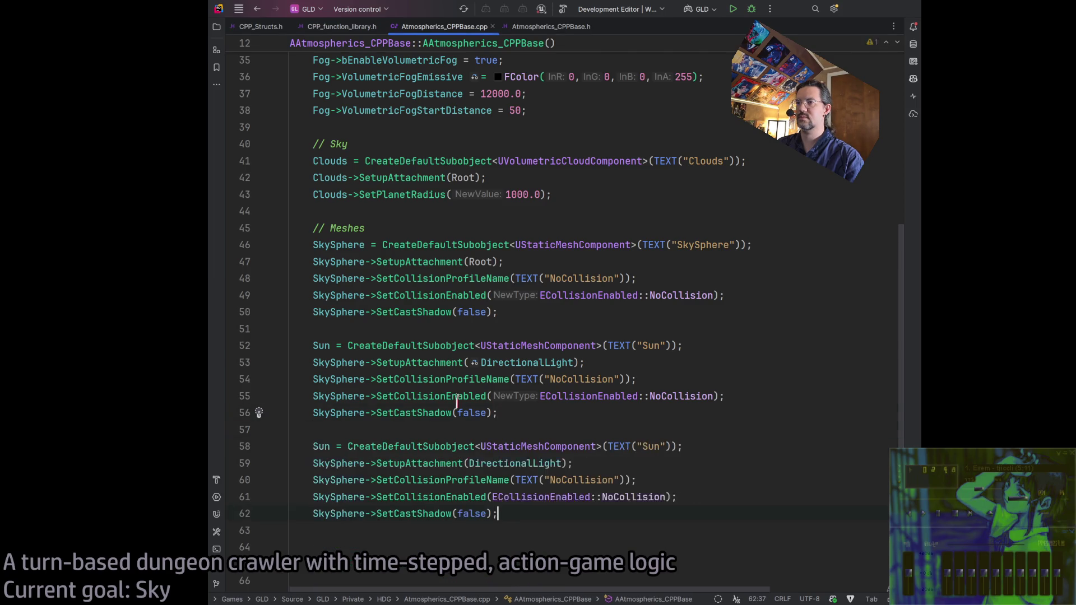
pyautogui.doubleClick(320, 446)
pyautogui.click(527, 26)
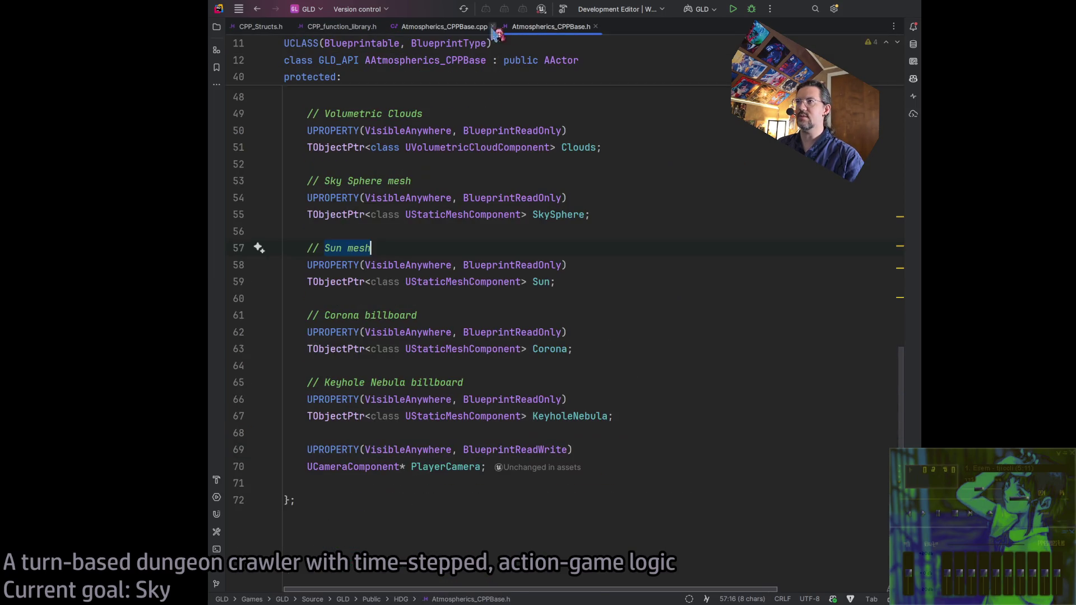
pyautogui.click(438, 28)
pyautogui.click(535, 28)
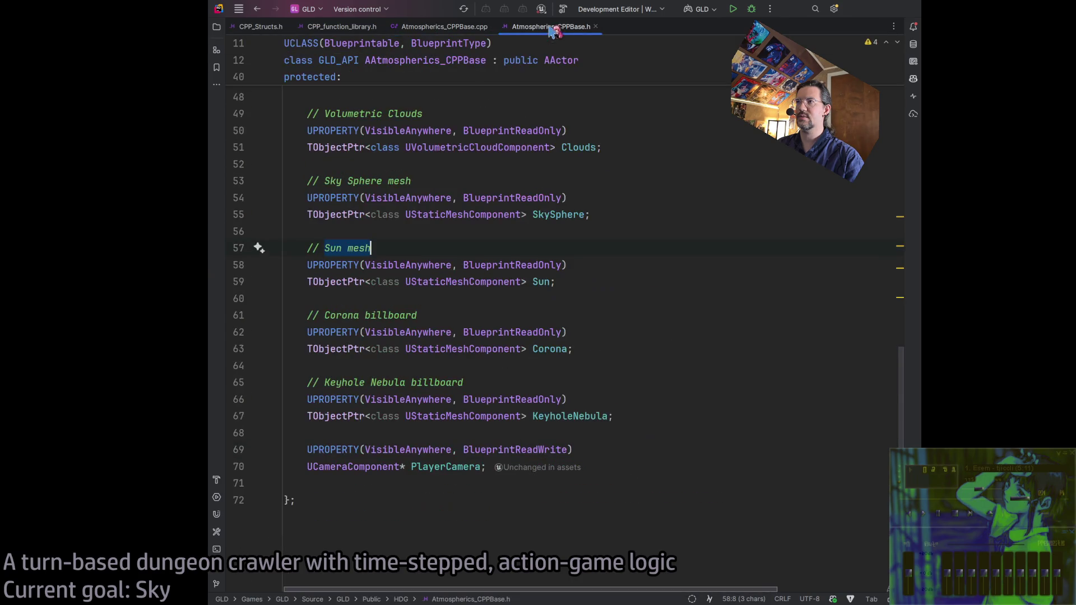
pyautogui.click(567, 348)
pyautogui.hotkey('ctrl', 'Tab')
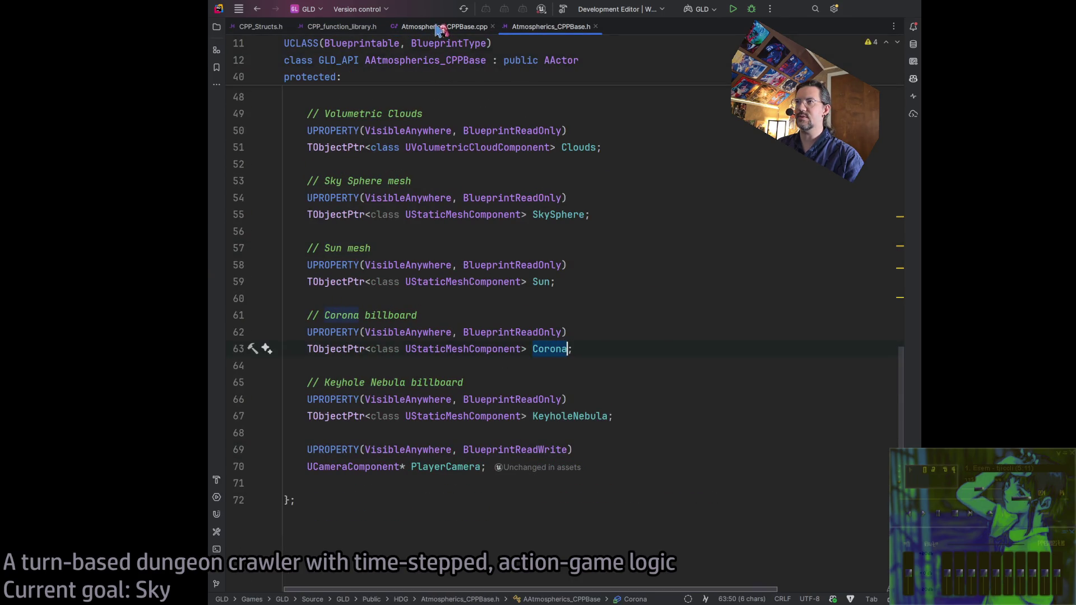
pyautogui.click(324, 345)
pyautogui.doubleClick(324, 345)
pyautogui.write('Corona')
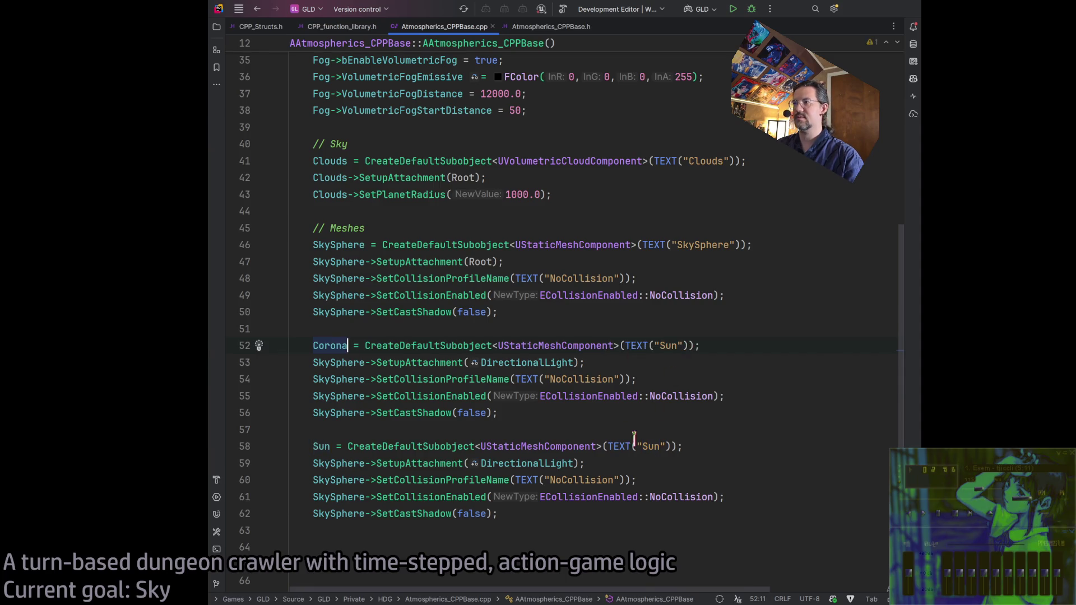
# Relabel the component Corona and move the Corona block to sit after the Sun block
pyautogui.doubleClick(670, 345)
pyautogui.write('Co')
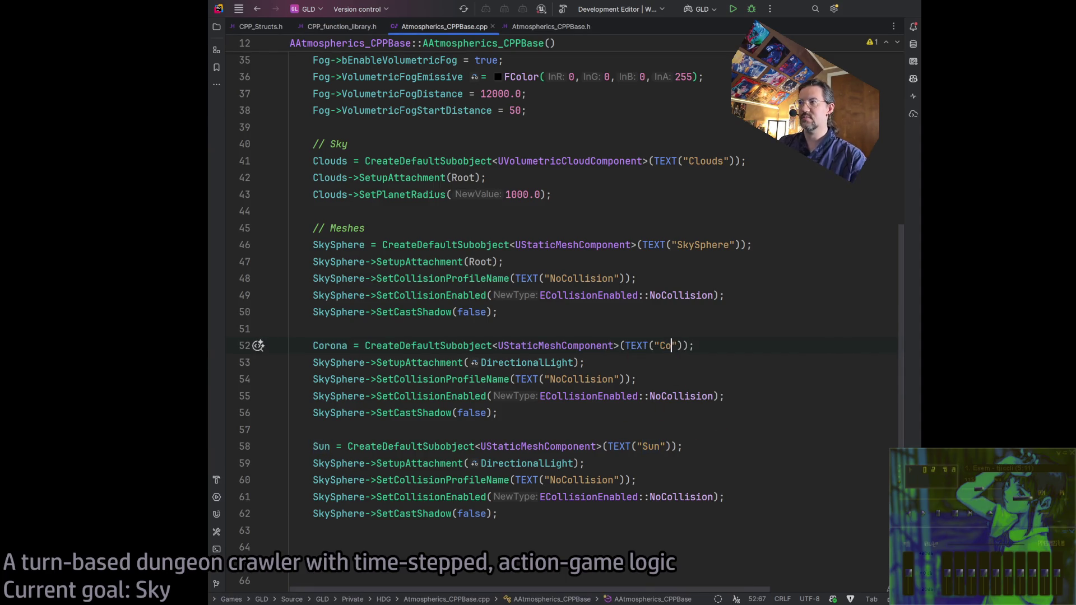
pyautogui.hotkey('ctrl', 'v')
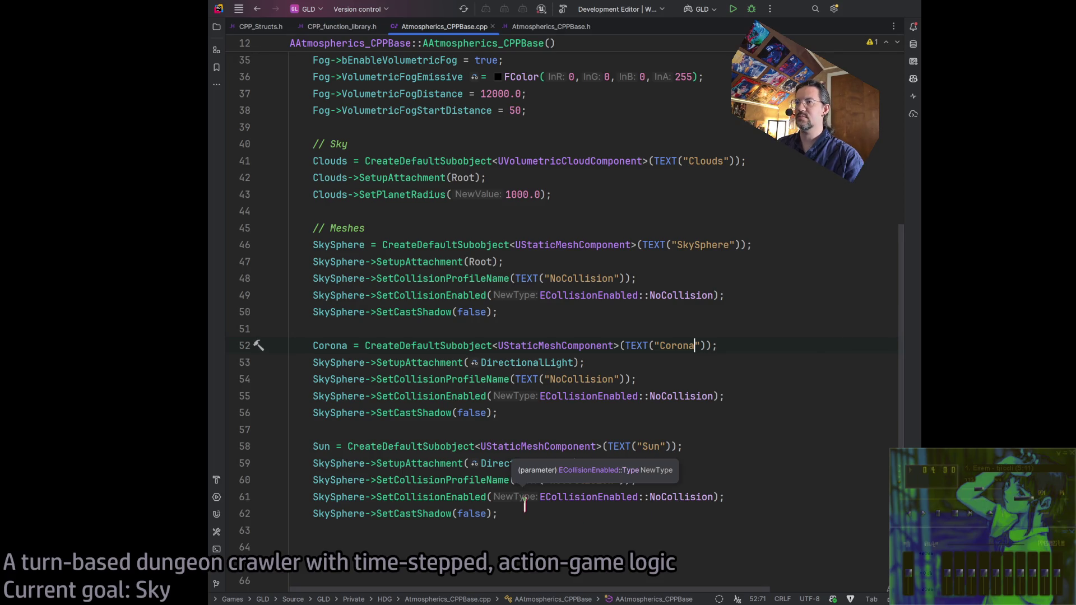
pyautogui.hotkey('ctrl', 'z')
pyautogui.hotkey('ctrl', 'z')
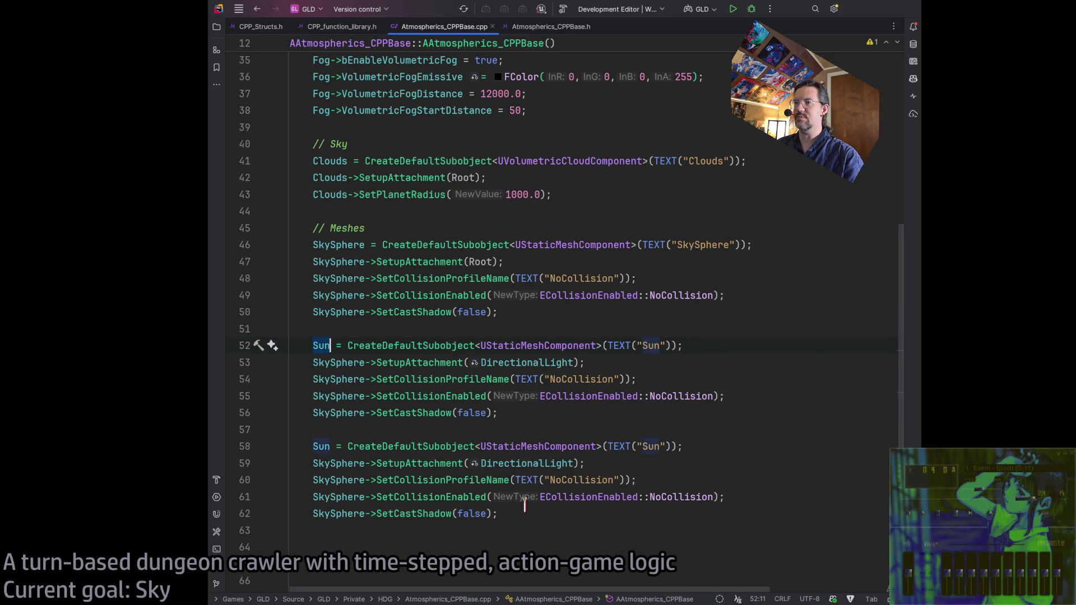
pyautogui.doubleClick(321, 446)
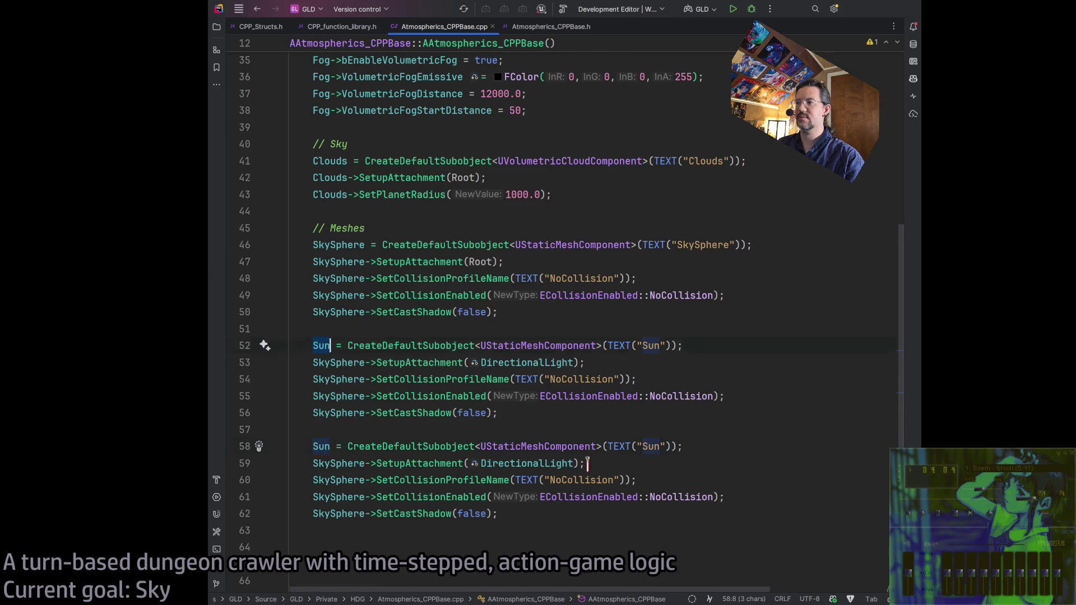
pyautogui.hotkey('ctrl', 'shift', 'z')
pyautogui.hotkey('ctrl', 'shift', 'z')
pyautogui.moveTo(252, 345); pyautogui.dragTo(252, 446)
pyautogui.hotkey('ctrl', 'c')
pyautogui.press('BackSpace')
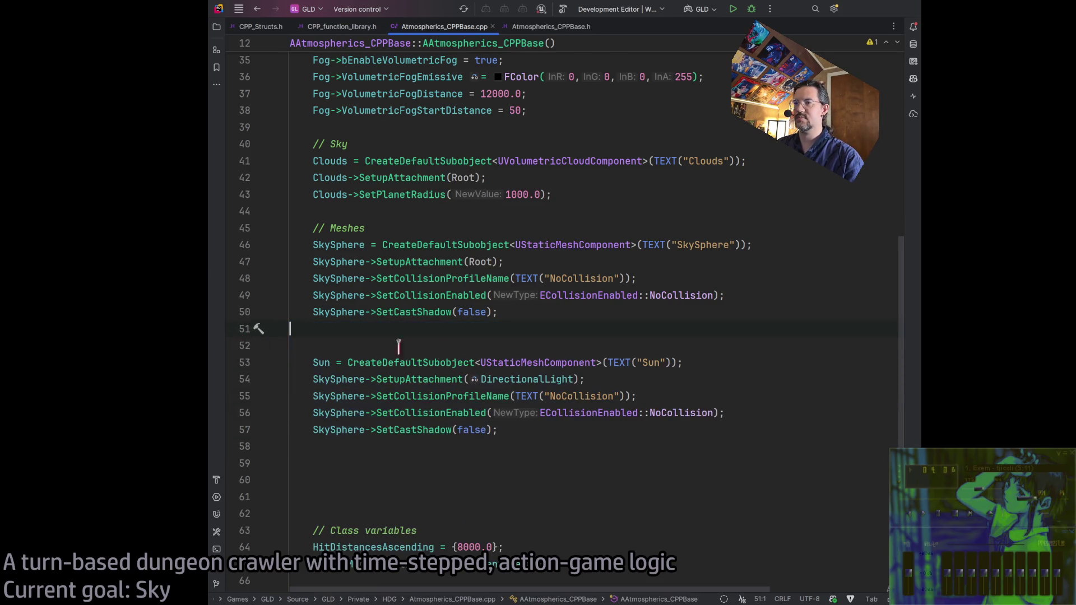
pyautogui.press('Delete')
pyautogui.click(576, 415)
pyautogui.press('Return')
pyautogui.press('Return')
pyautogui.click(376, 430)
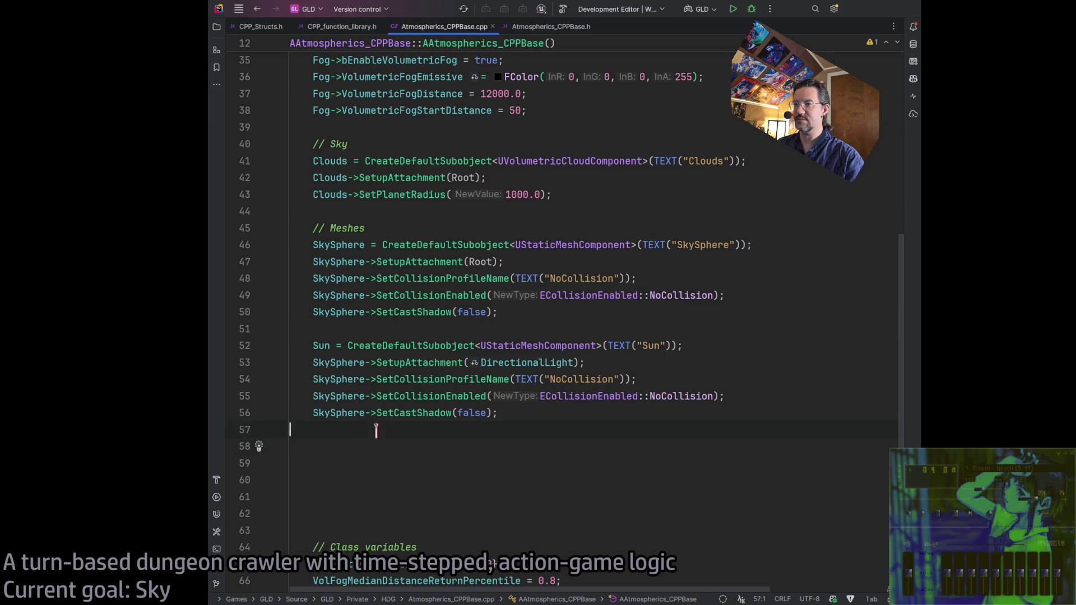
pyautogui.hotkey('ctrl', 'v')
# Replace the leftover SkySphere references in the Sun block with Sun
pyautogui.scroll(-3, 404, 426)
pyautogui.moveTo(497, 429)
pyautogui.mouseDown()
pyautogui.moveTo(259, 430)
pyautogui.moveTo(272, 363)
pyautogui.mouseUp()
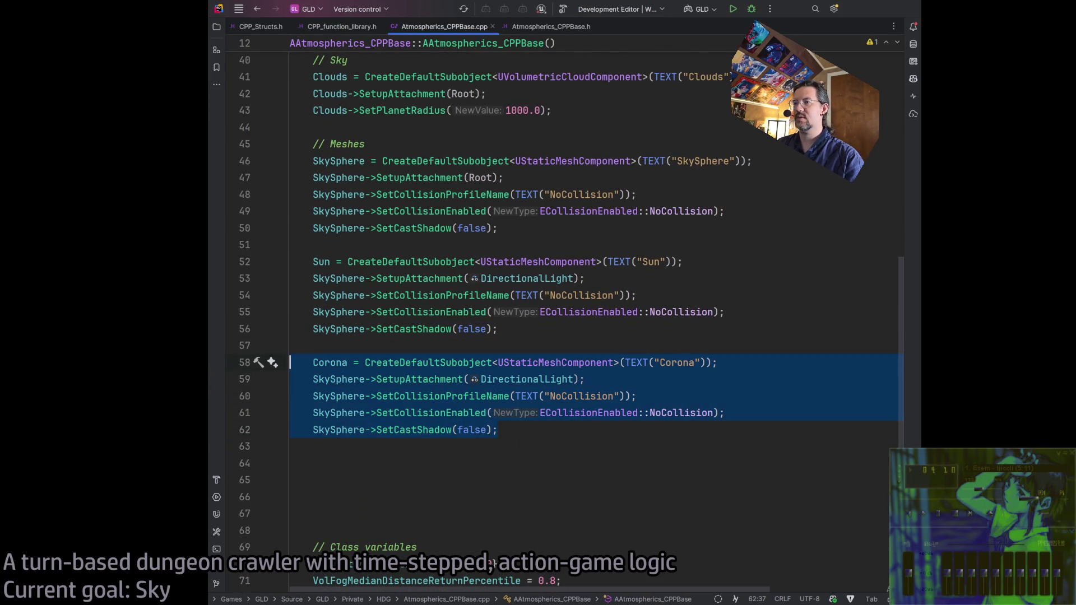
pyautogui.click(565, 431)
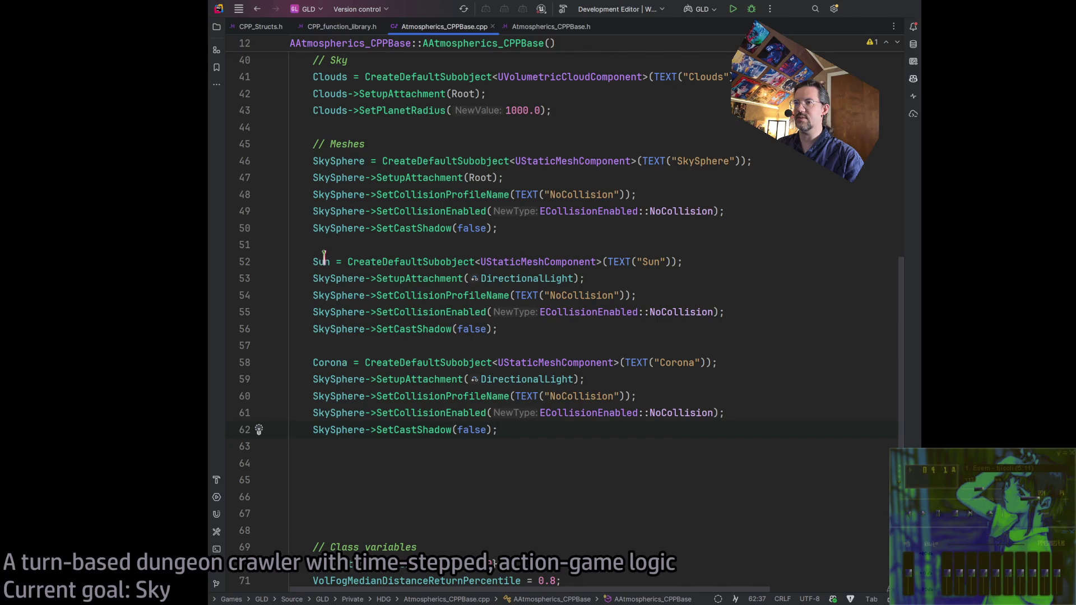
pyautogui.scroll(3, 324, 256)
pyautogui.scroll(-3, 312, 274)
pyautogui.doubleClick(323, 278)
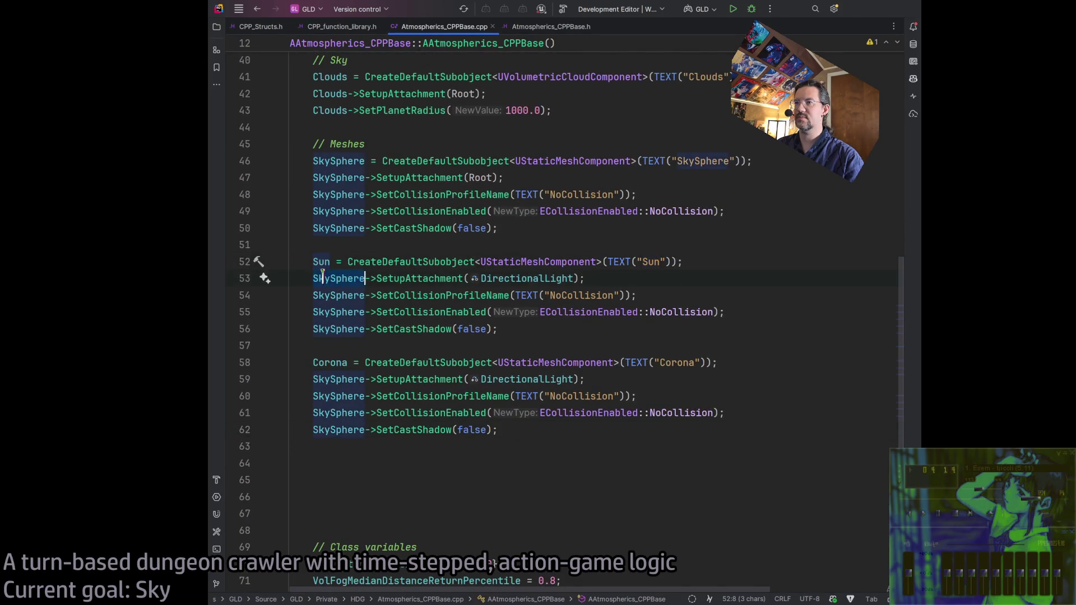
pyautogui.write('Sun')
pyautogui.doubleClick(322, 295)
pyautogui.write('Sun')
pyautogui.doubleClick(322, 312)
pyautogui.hotkey('ctrl', 'v')
pyautogui.doubleClick(322, 329)
# Replace the SkySphere references in the Corona block with Corona
pyautogui.write('Sun')
pyautogui.doubleClick(324, 363)
pyautogui.hotkey('ctrl', 'c')
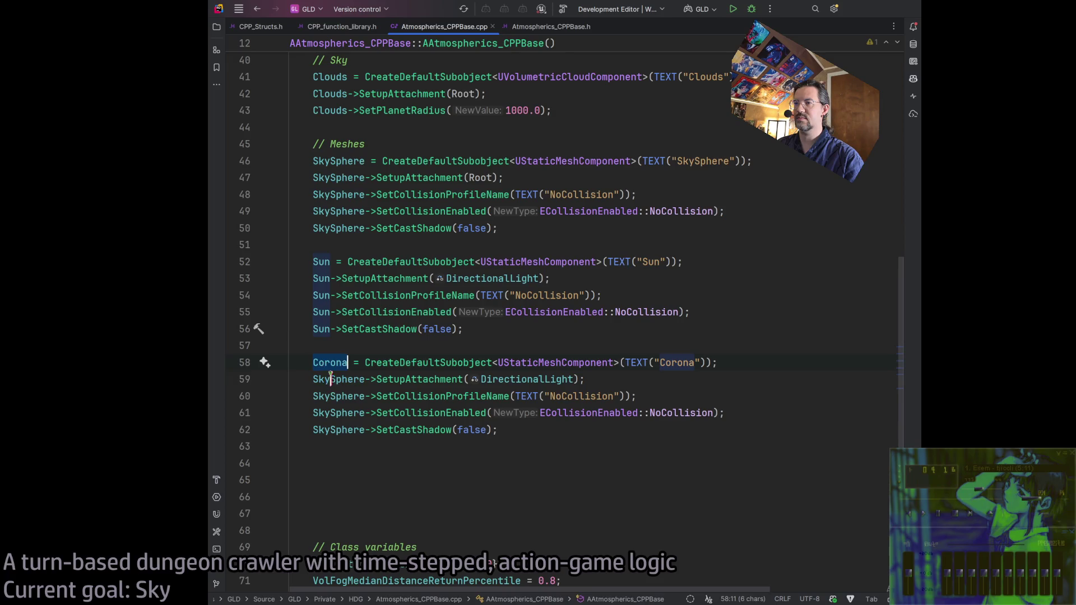
pyautogui.doubleClick(326, 379)
pyautogui.hotkey('ctrl', 'v')
pyautogui.doubleClick(331, 397)
pyautogui.hotkey('ctrl', 'v')
pyautogui.doubleClick(336, 413)
pyautogui.hotkey('ctrl', 'v')
pyautogui.doubleClick(338, 430)
# Paste a copy of the Corona block below it and rename its variable to KeyholeNebula
pyautogui.hotkey('ctrl', 'v')
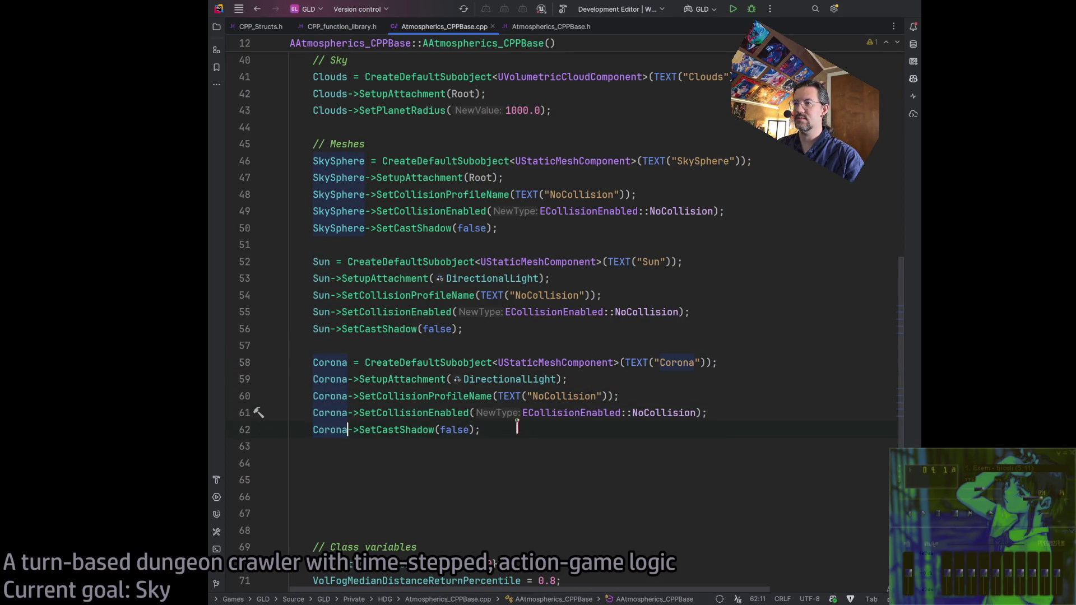
pyautogui.moveTo(289, 363); pyautogui.dragTo(496, 430)
pyautogui.click(502, 429)
pyautogui.press('Return')
pyautogui.press('Return')
pyautogui.hotkey('ctrl', 'v')
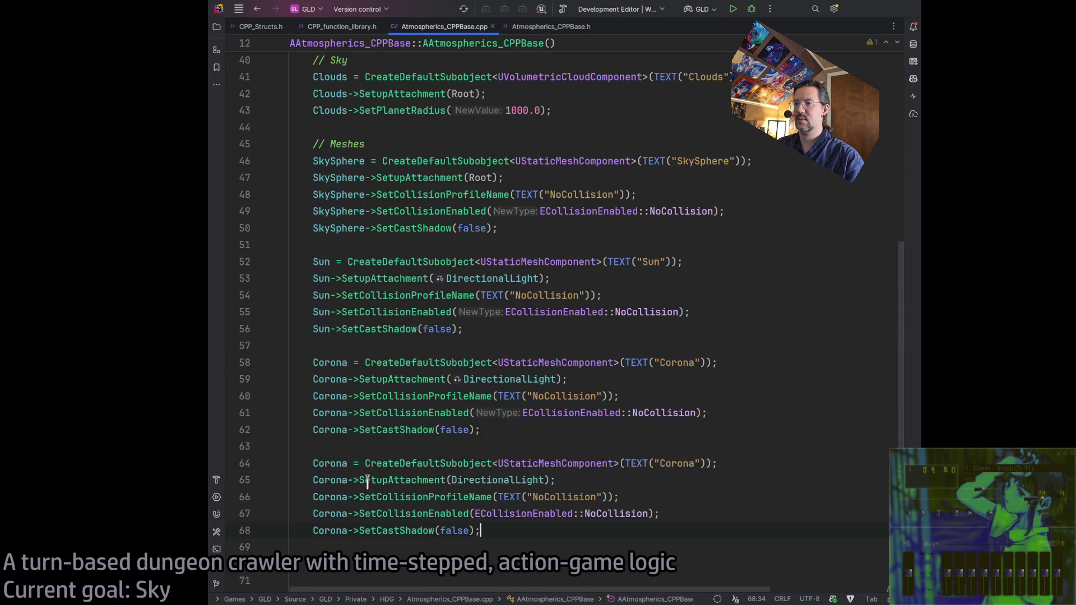
pyautogui.doubleClick(329, 464)
pyautogui.write('Keyhole')
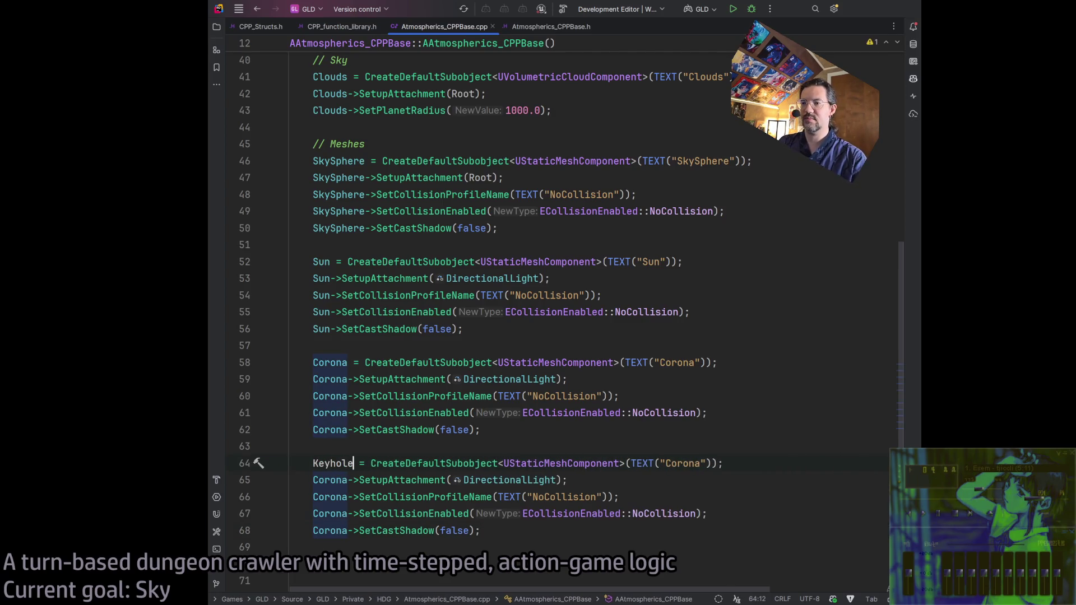
pyautogui.write('Nebula')
# Change the remaining Corona references on lines 65–68 to KeyholeNebula
pyautogui.doubleClick(337, 463)
pyautogui.hotkey('ctrl', 'c')
pyautogui.click(324, 480)
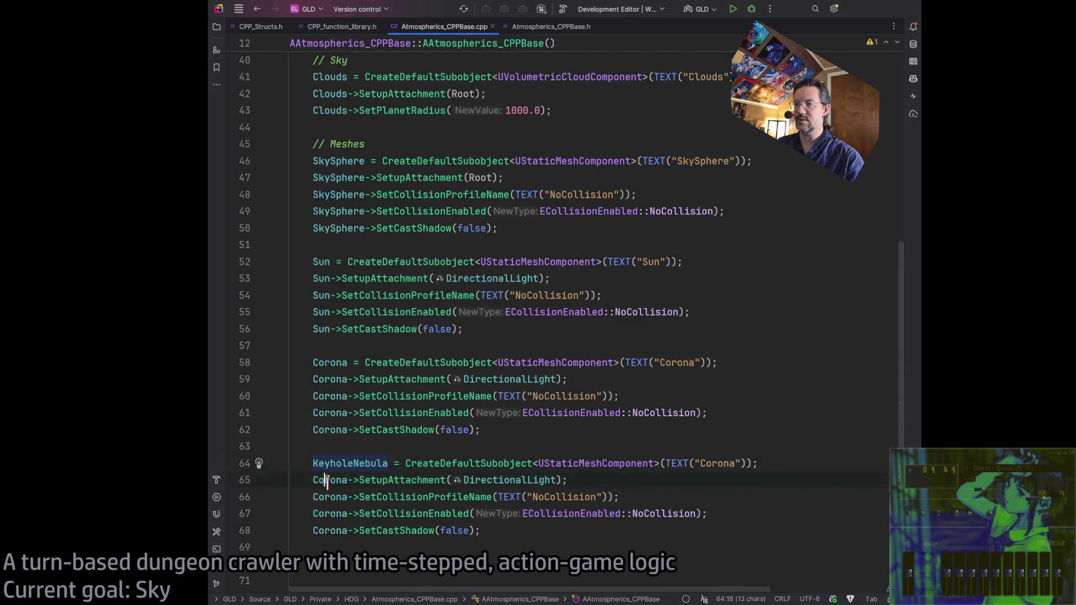
pyautogui.hotkey('ctrl', 'v')
pyautogui.doubleClick(331, 480)
pyautogui.hotkey('ctrl', 'v')
pyautogui.doubleClick(330, 497)
pyautogui.hotkey('ctrl', 'v')
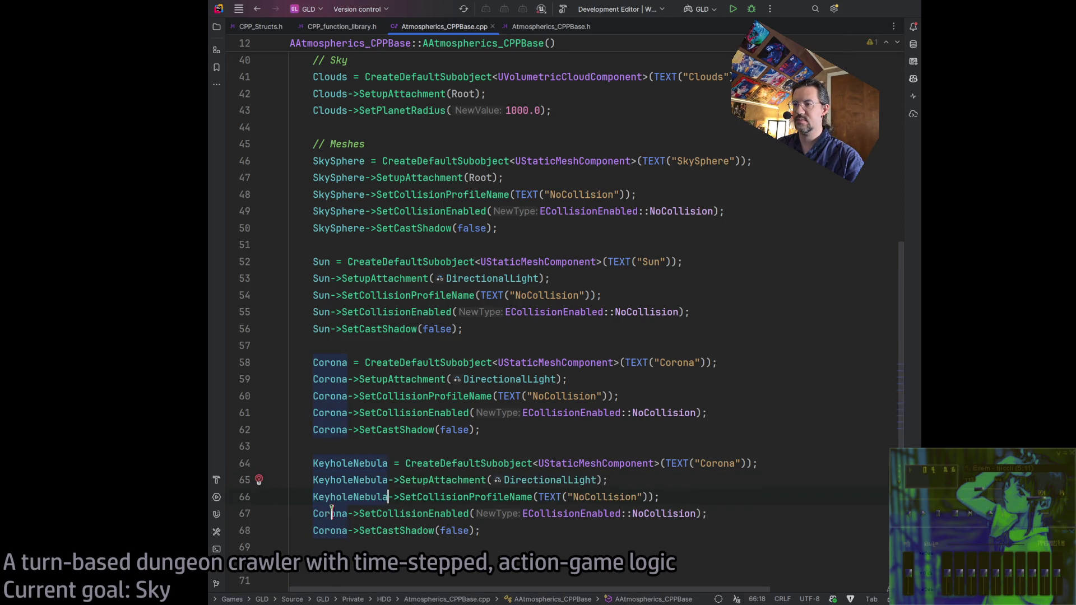
pyautogui.doubleClick(329, 514)
pyautogui.hotkey('ctrl', 'v')
pyautogui.doubleClick(330, 530)
pyautogui.hotkey('ctrl', 'v')
pyautogui.press('Down')
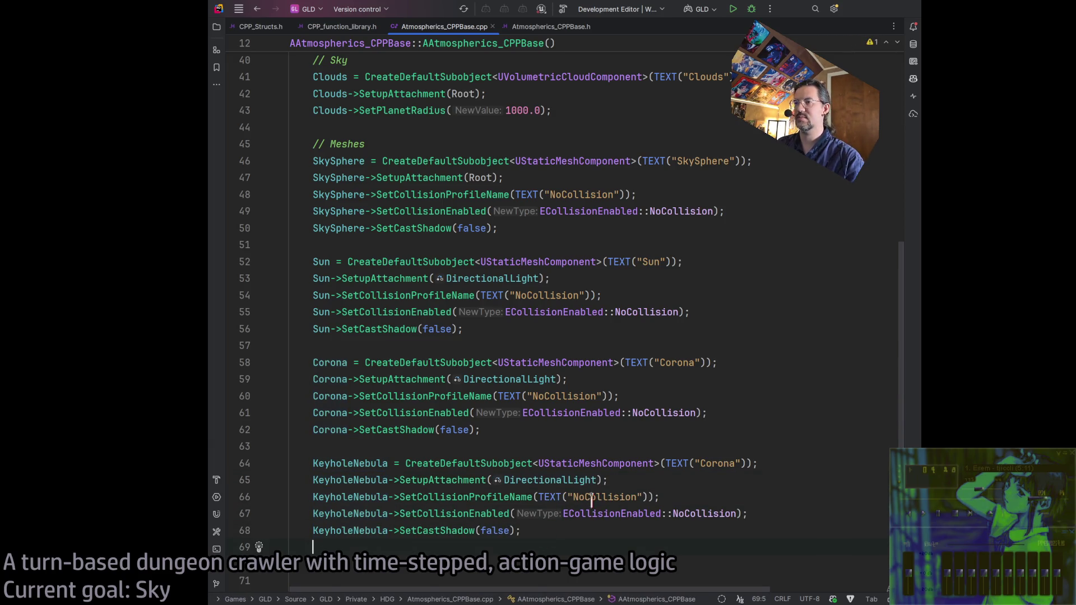
pyautogui.scroll(-5, 591, 501)
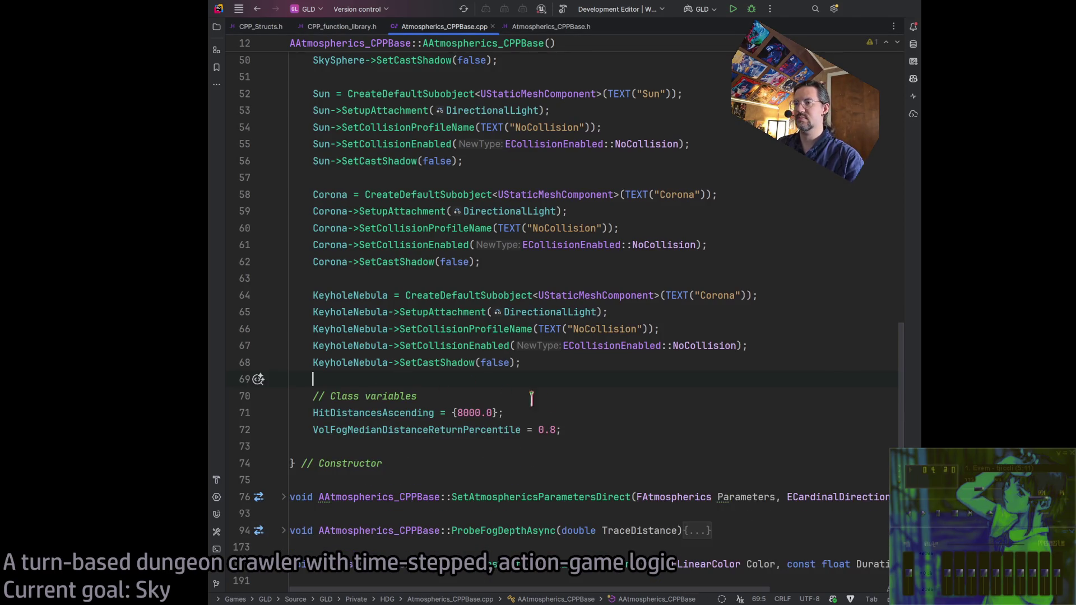
# Build the Rider project with the Sun, Corona and KeyholeNebula code, then hide the build output
pyautogui.press('Tab')
pyautogui.scroll(10, 570, 374)
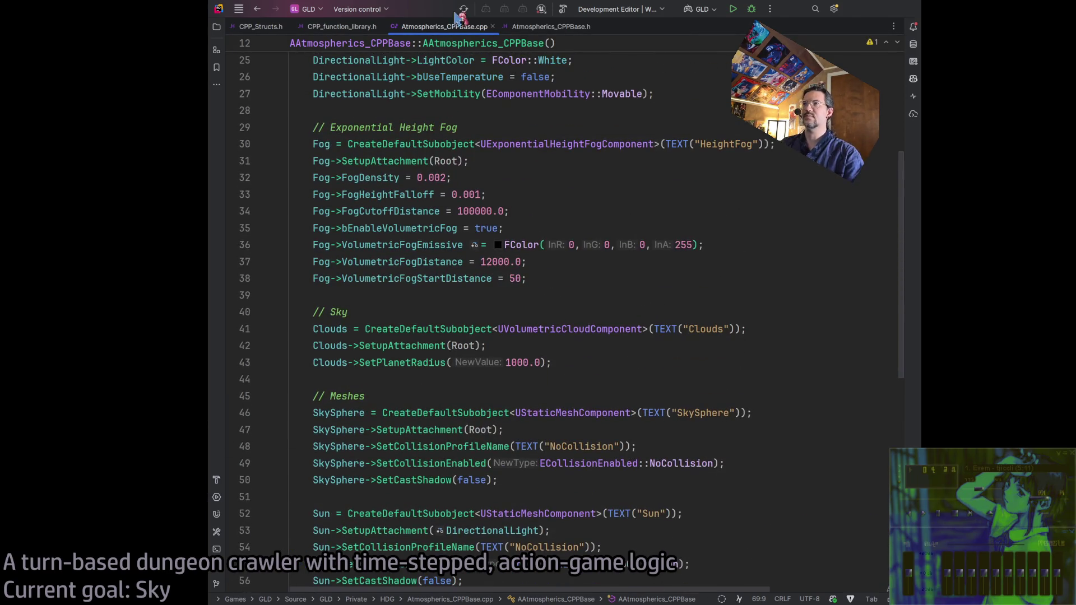
pyautogui.click(563, 9)
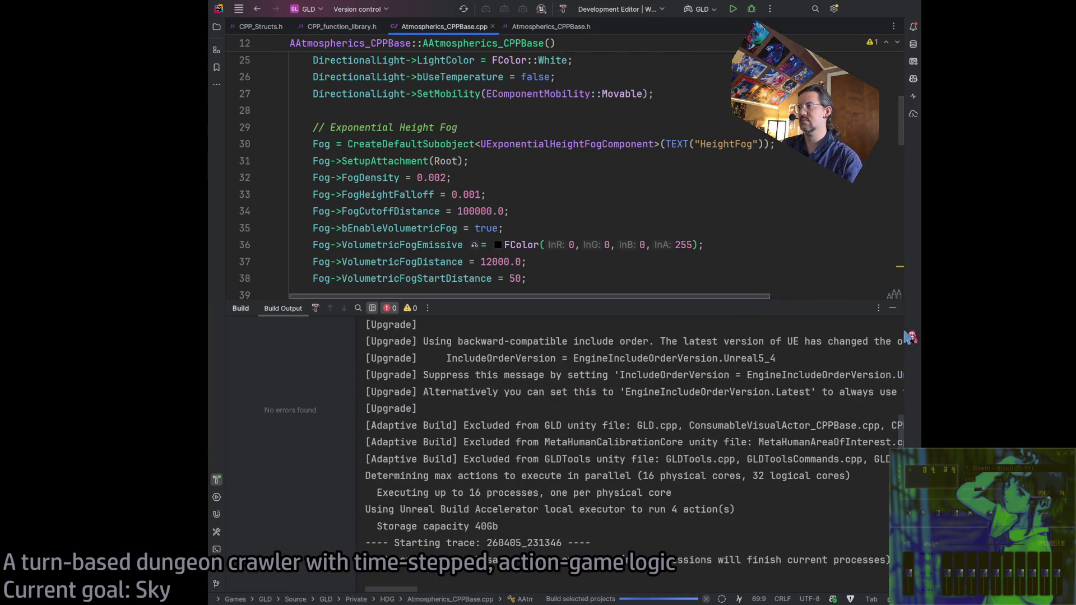
pyautogui.click(892, 308)
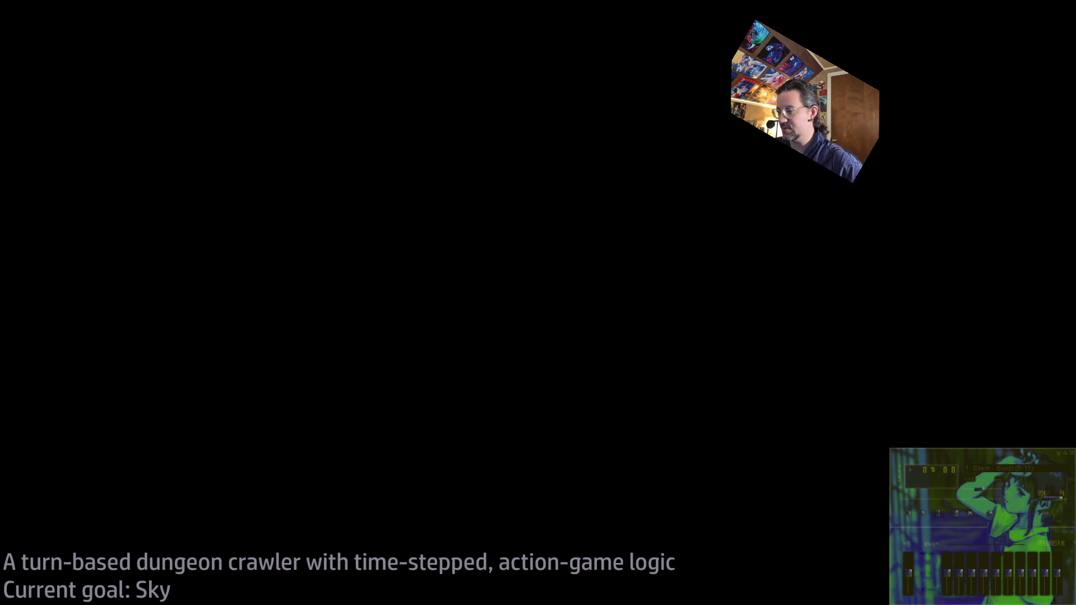
pyautogui.scroll(-2, 502, 430)
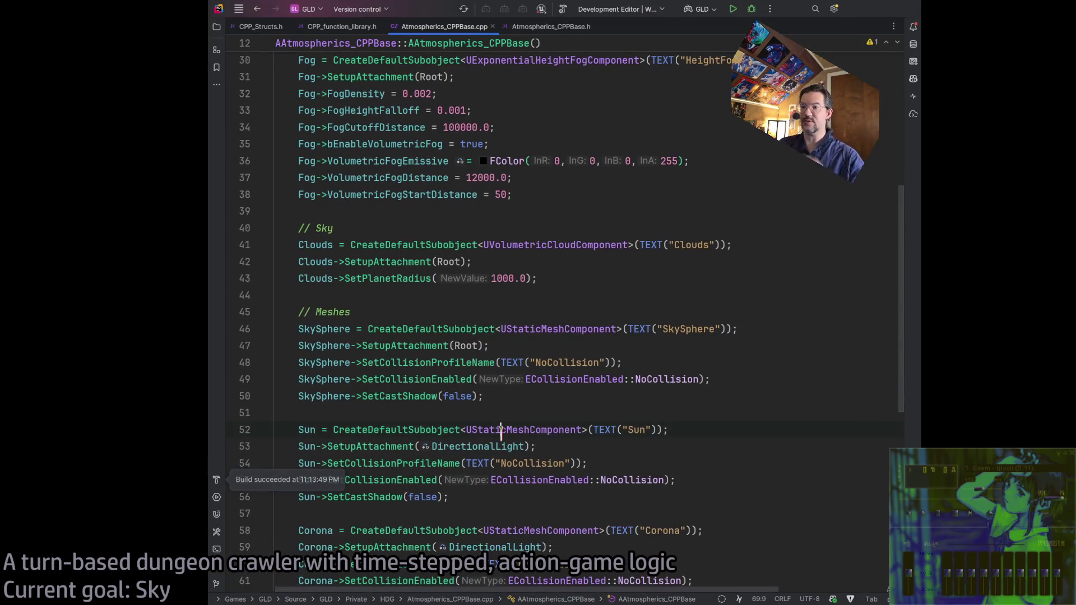
pyautogui.scroll(-3, 502, 429)
pyautogui.scroll(5, 482, 413)
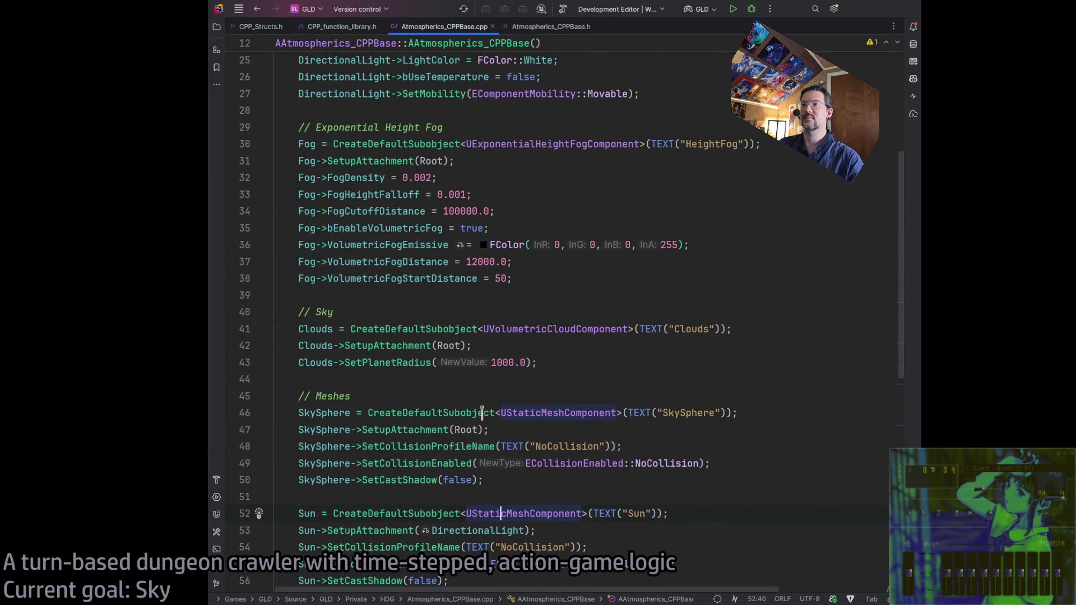
# Replace the 'Corona' TEXT label on line 64 with 'Keyhole Nebula' and rebuild the project
pyautogui.scroll(3, 481, 412)
pyautogui.scroll(-5, 480, 412)
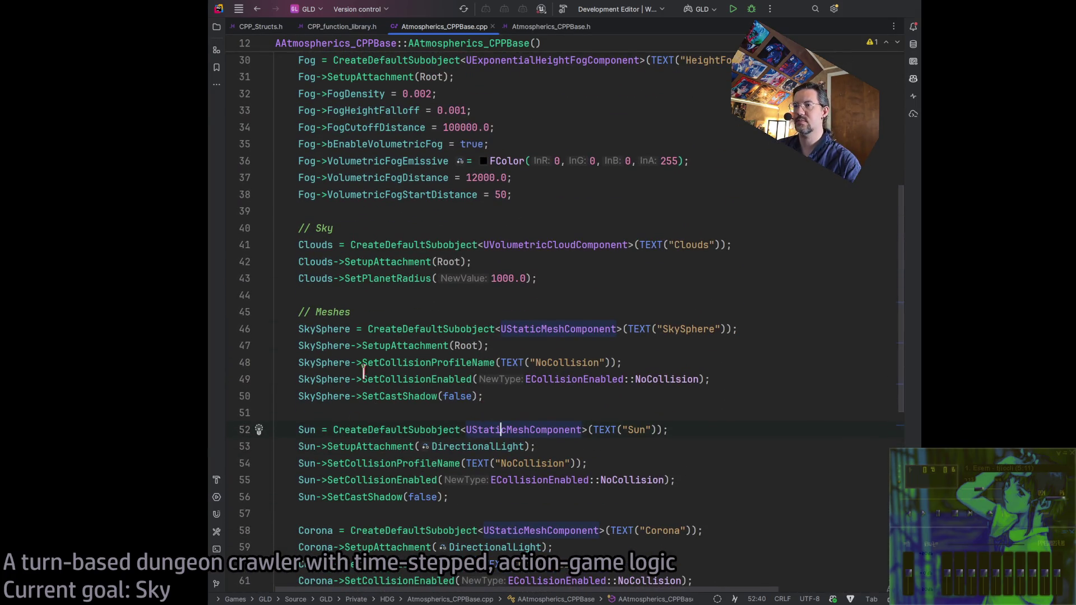
pyautogui.doubleClick(313, 531)
pyautogui.scroll(-5, 596, 403)
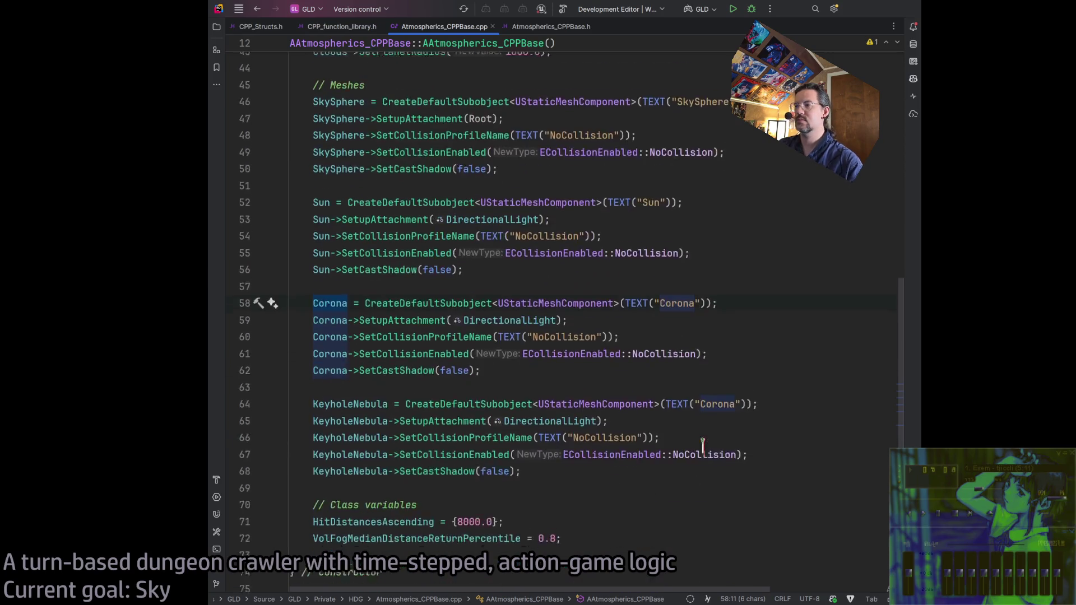
pyautogui.scroll(-2, 703, 445)
pyautogui.doubleClick(355, 295)
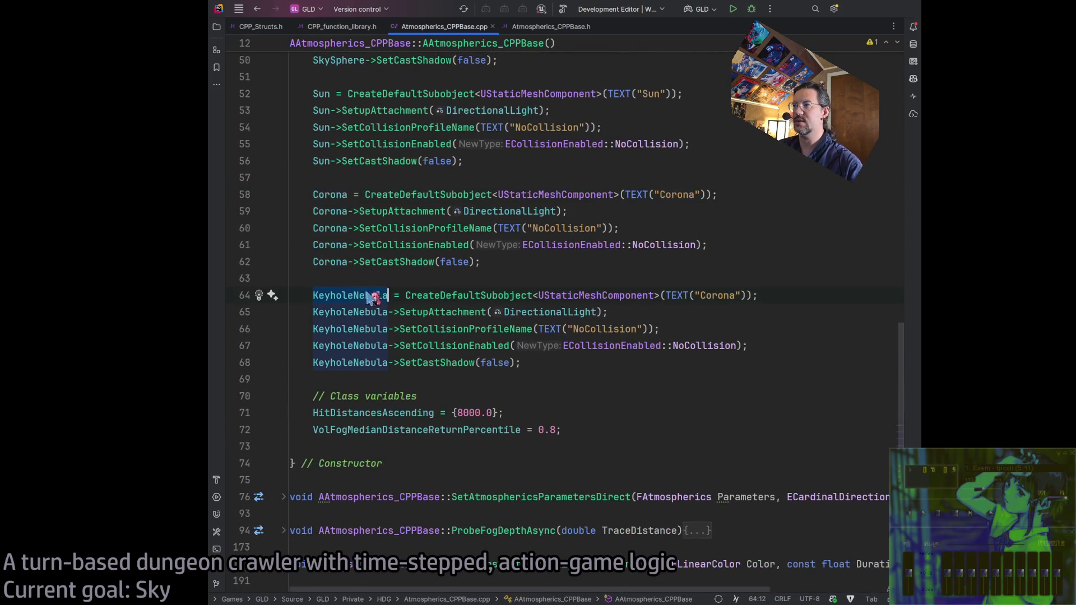
pyautogui.doubleClick(717, 295)
pyautogui.write('Keyhole Nebula')
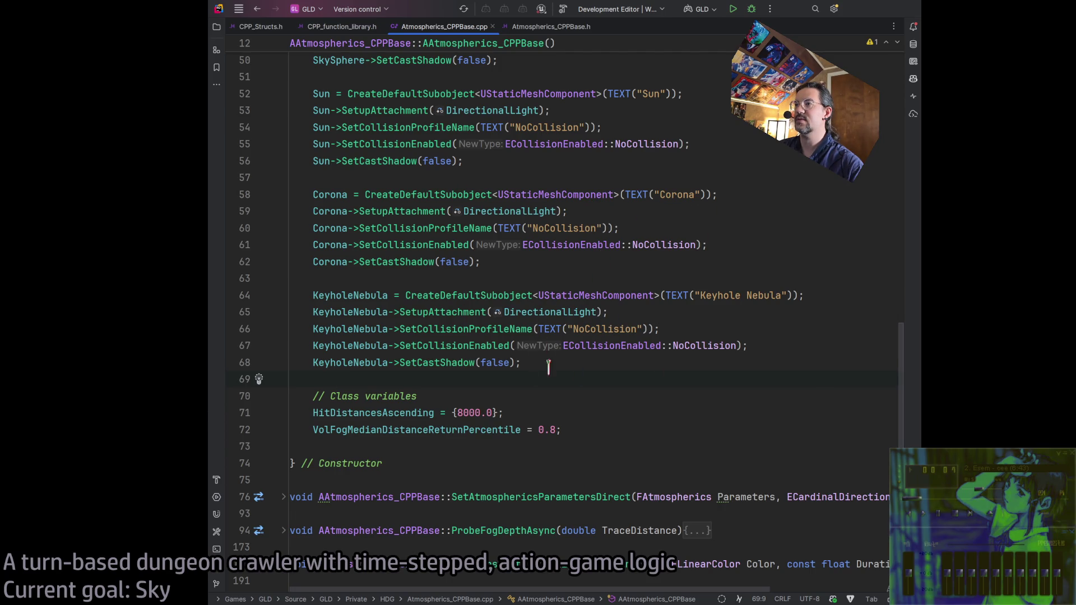
pyautogui.click(563, 9)
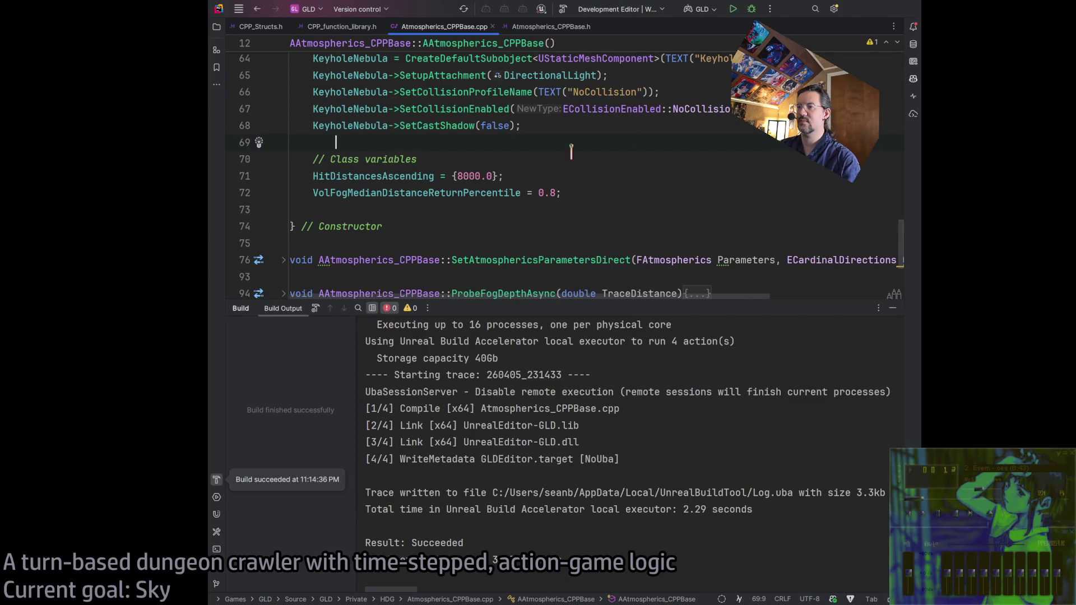
# Switch from Rider to the Unreal Editor window showing the Untitled level
pyautogui.click(859, 19)
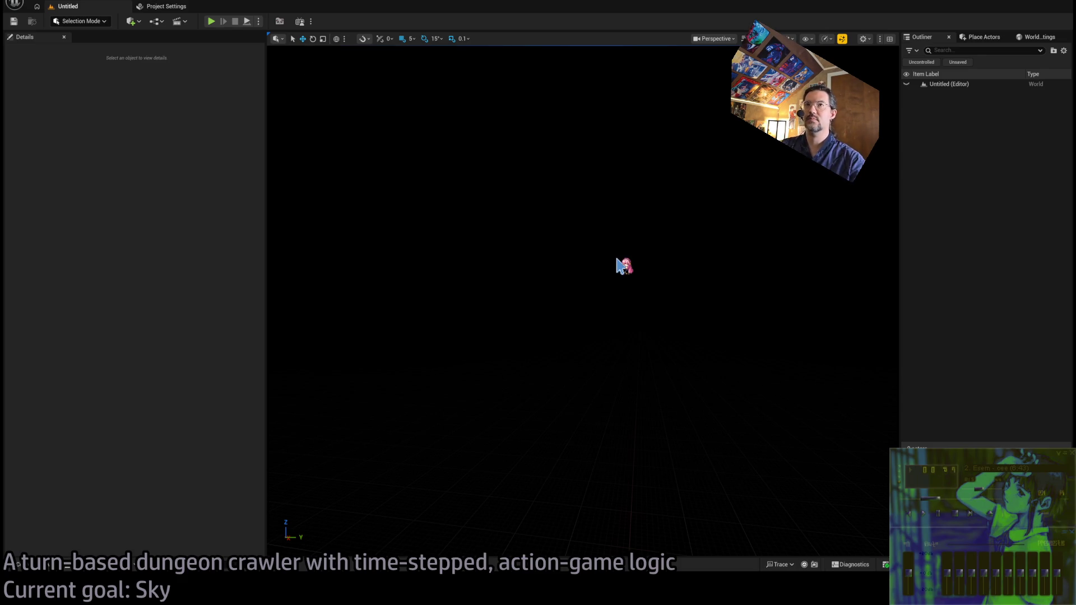
# Search 'atmo' in the quick asset finder, open Atmospherics, and select its Directional Light component
pyautogui.hotkey('ctrl', 'p')
pyautogui.press('Escape')
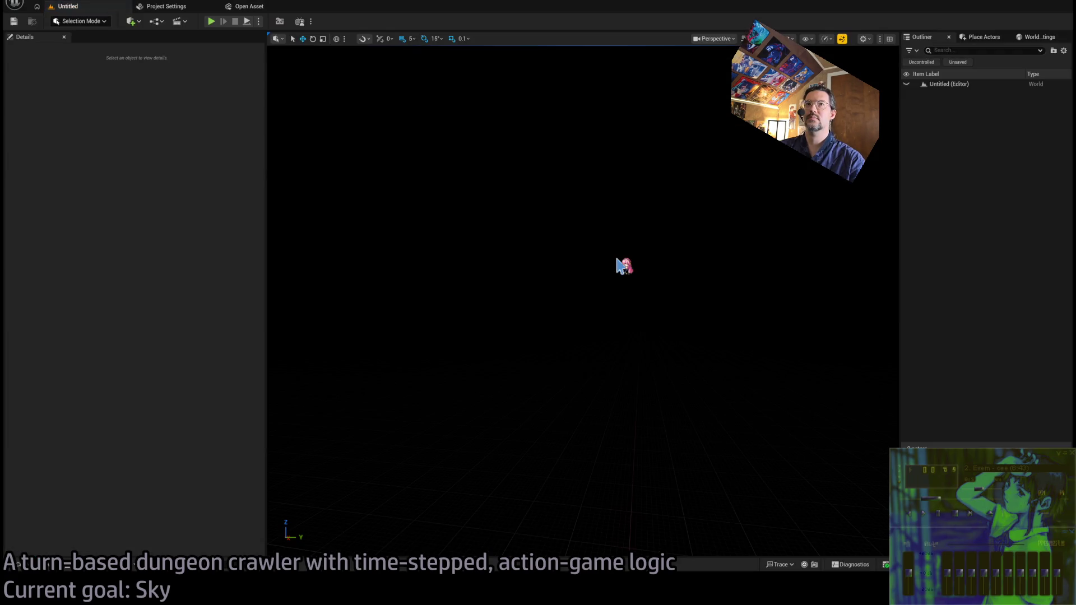
pyautogui.hotkey('ctrl', 'p')
pyautogui.write('atmo')
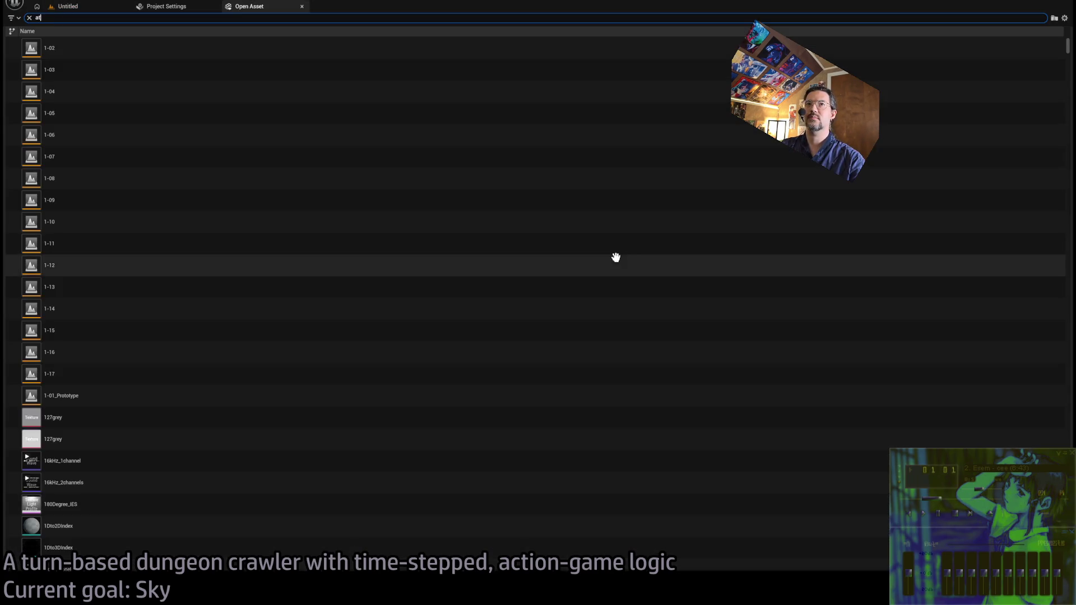
pyautogui.click(146, 43)
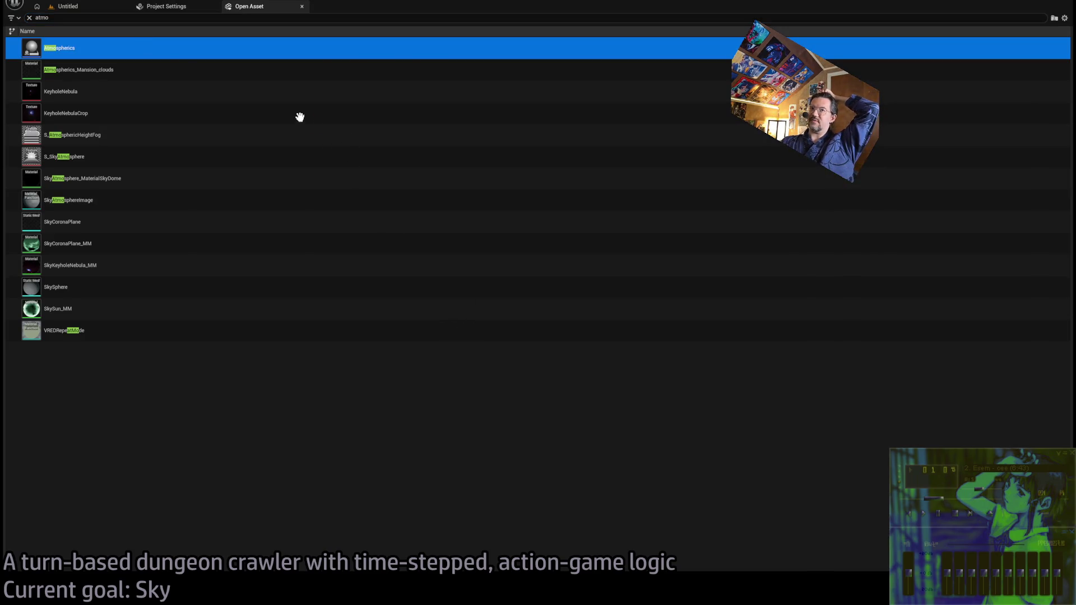
pyautogui.press('Return')
pyautogui.click(92, 93)
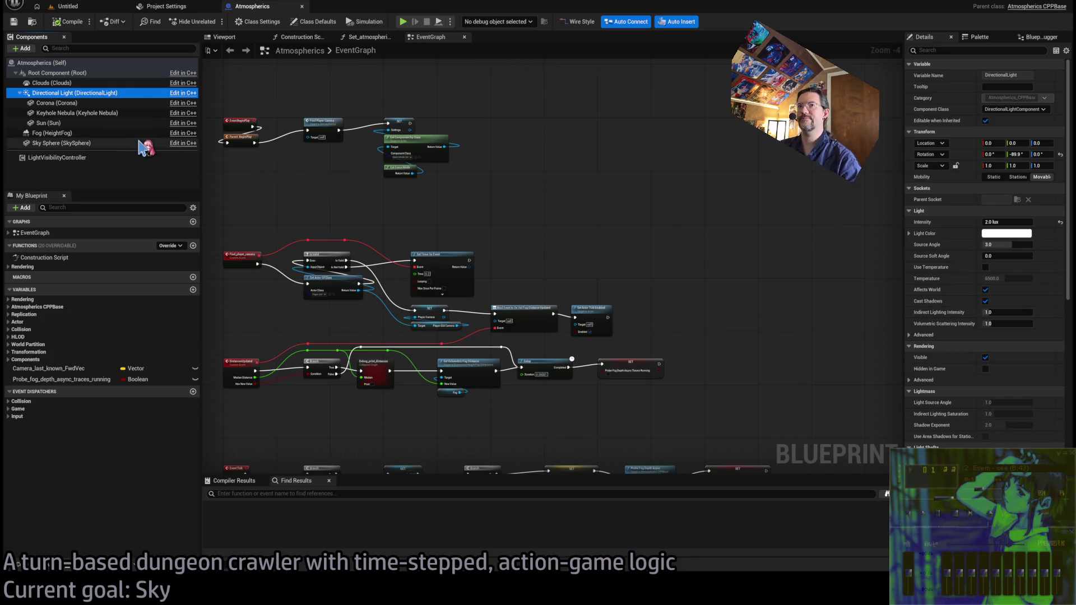
# Select the Corona component and look around it in the blueprint's Viewport preview
pyautogui.click(103, 103)
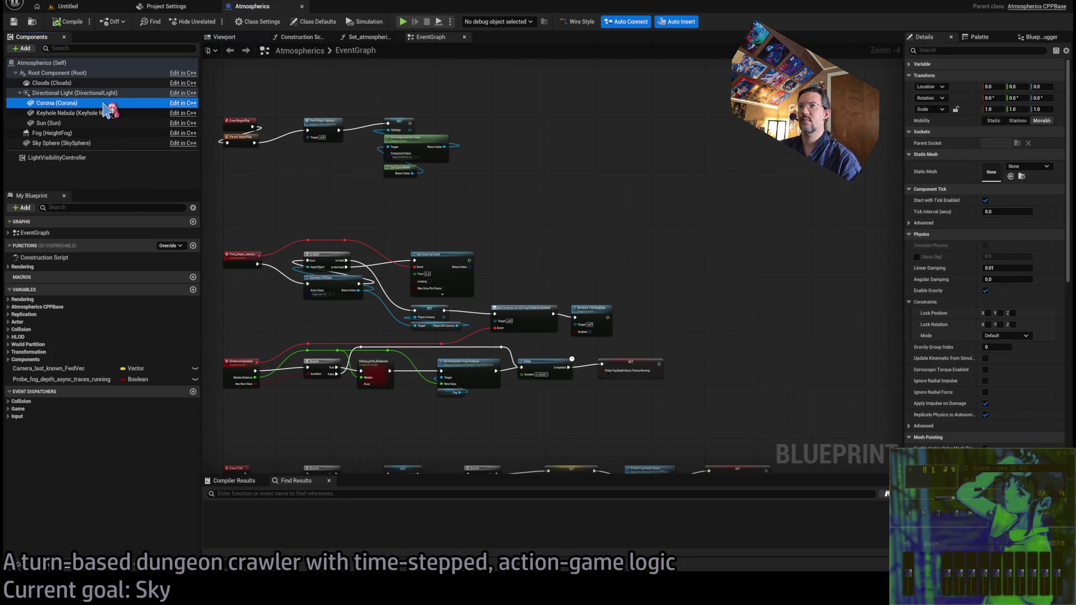
pyautogui.click(241, 38)
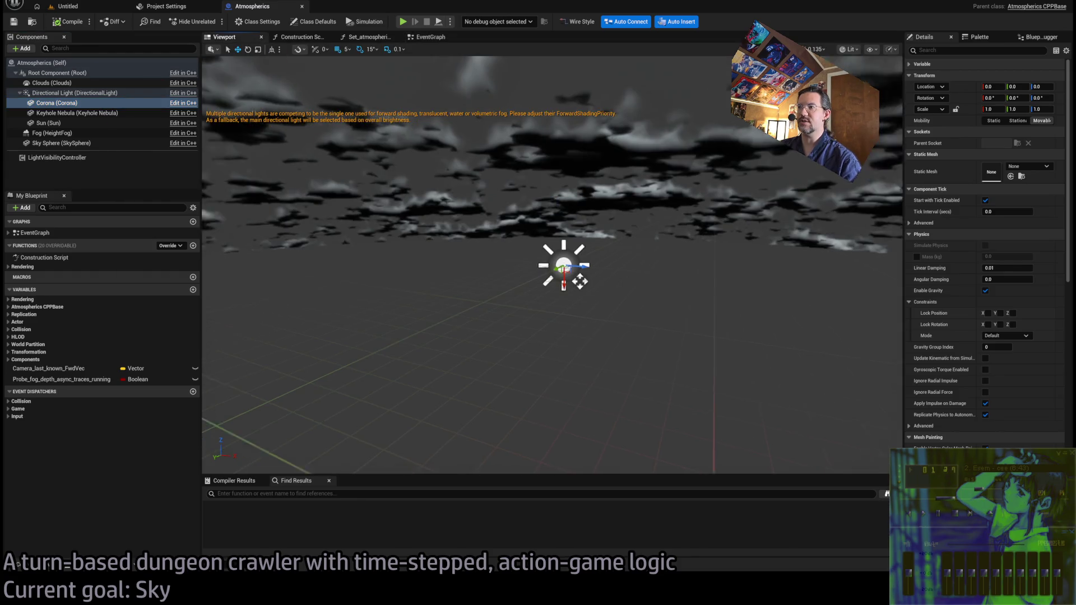
pyautogui.moveTo(435, 156); pyautogui.dragTo(434, 157)
pyautogui.moveTo(641, 204); pyautogui.dragTo(641, 204)
# Inspect the Directional Light and Sun components in the preview, then return to the level editor
pyautogui.click(109, 93)
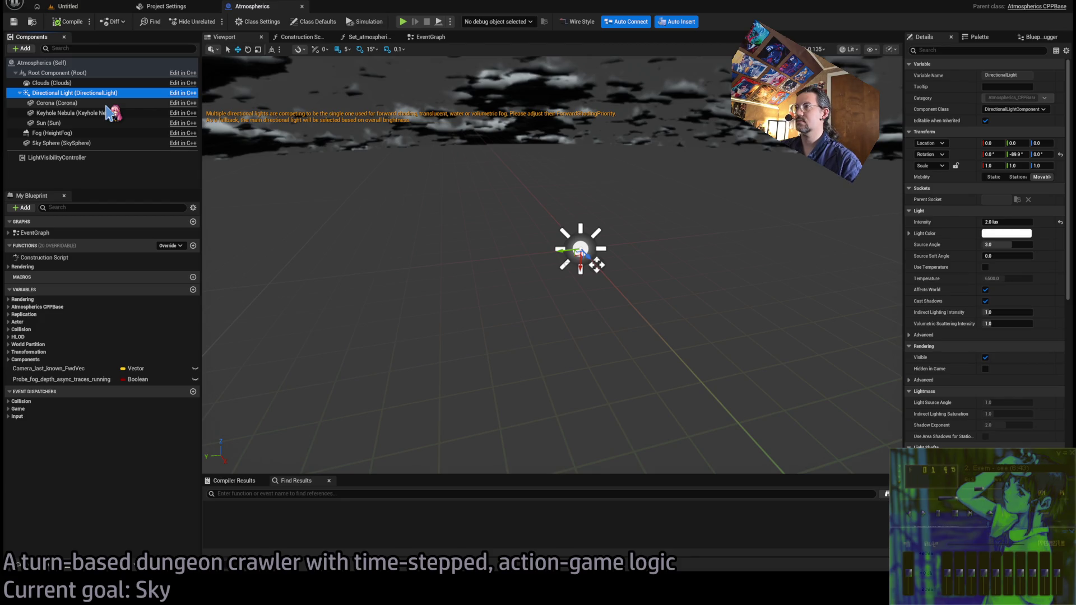
pyautogui.press('Down')
pyautogui.press('Up')
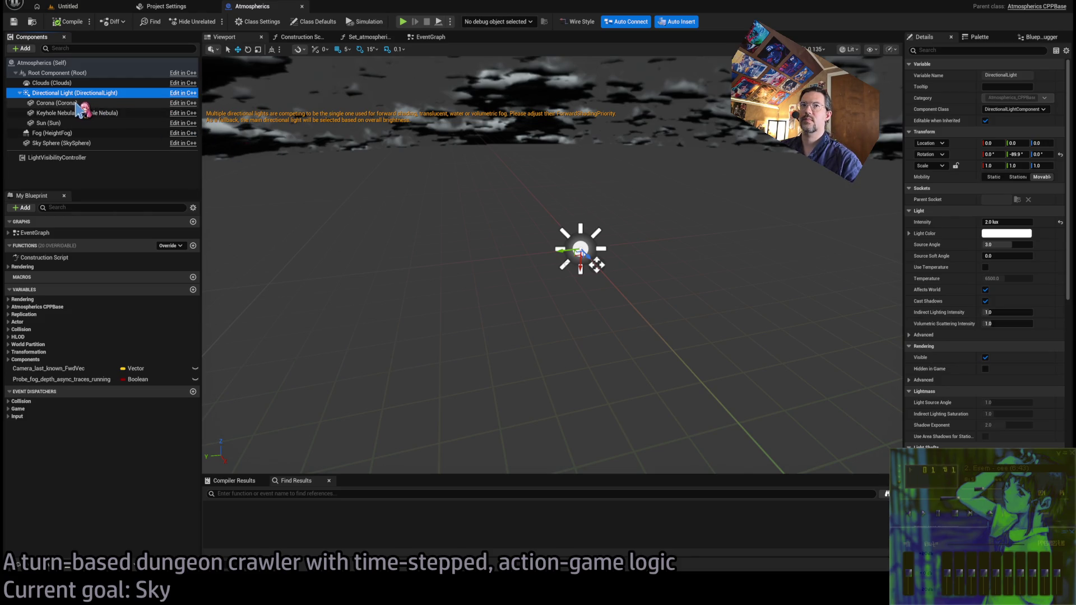
pyautogui.click(88, 124)
pyautogui.moveTo(444, 223); pyautogui.dragTo(516, 240)
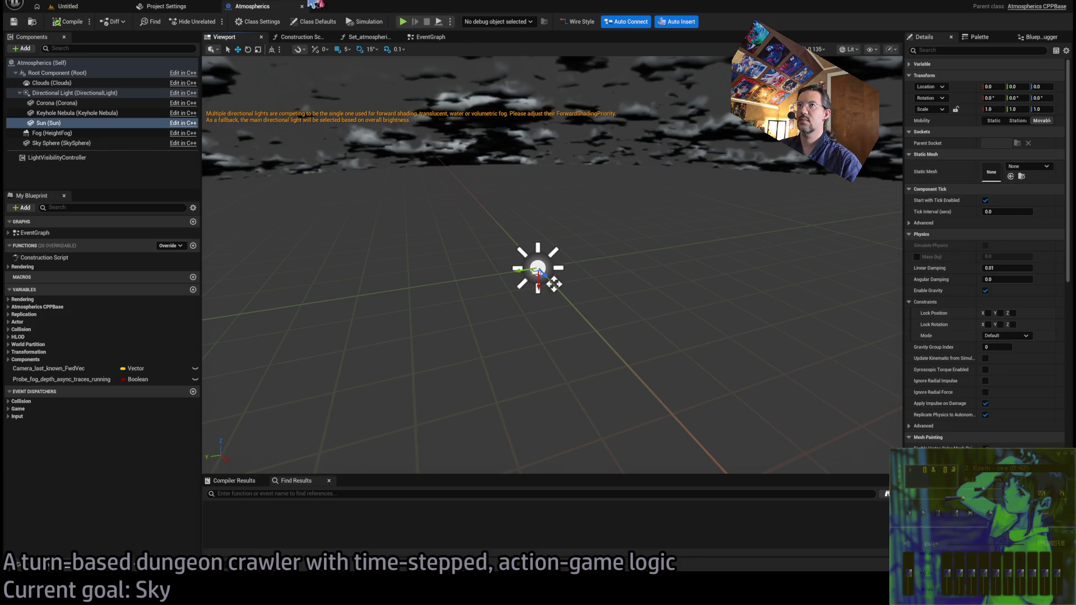
pyautogui.click(67, 7)
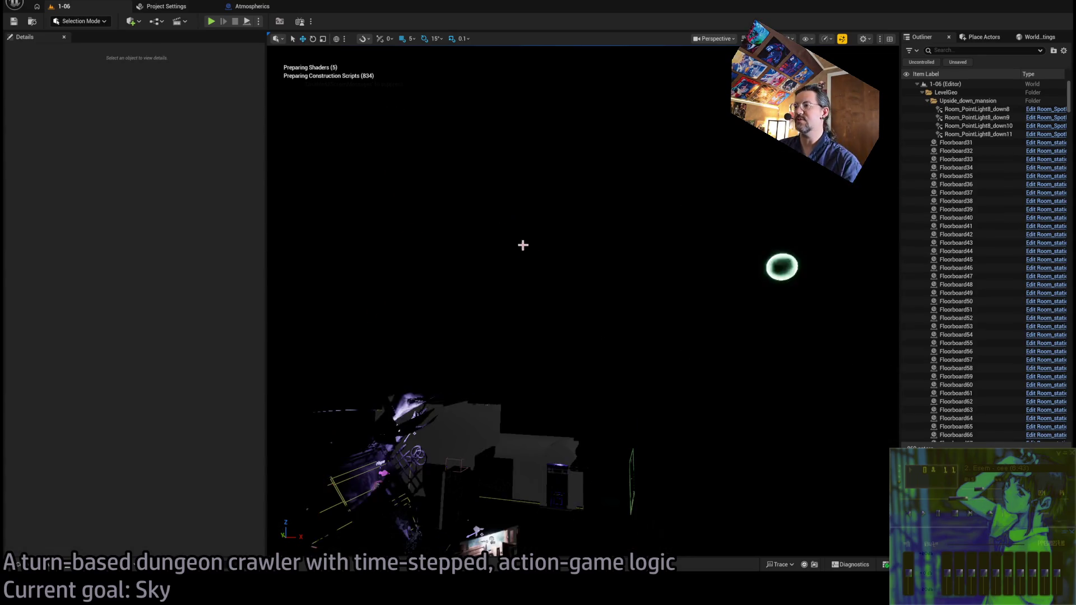
# Check the level's SkySun settings and assign Sphere_geo_1m as the blueprint Sun's static mesh
pyautogui.click(654, 268)
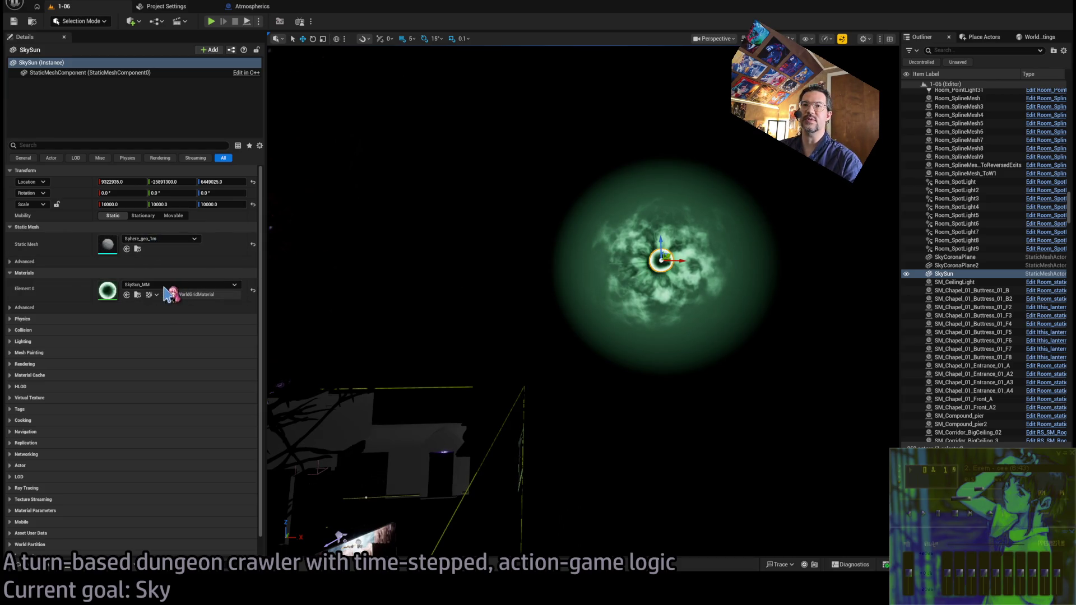
pyautogui.click(253, 6)
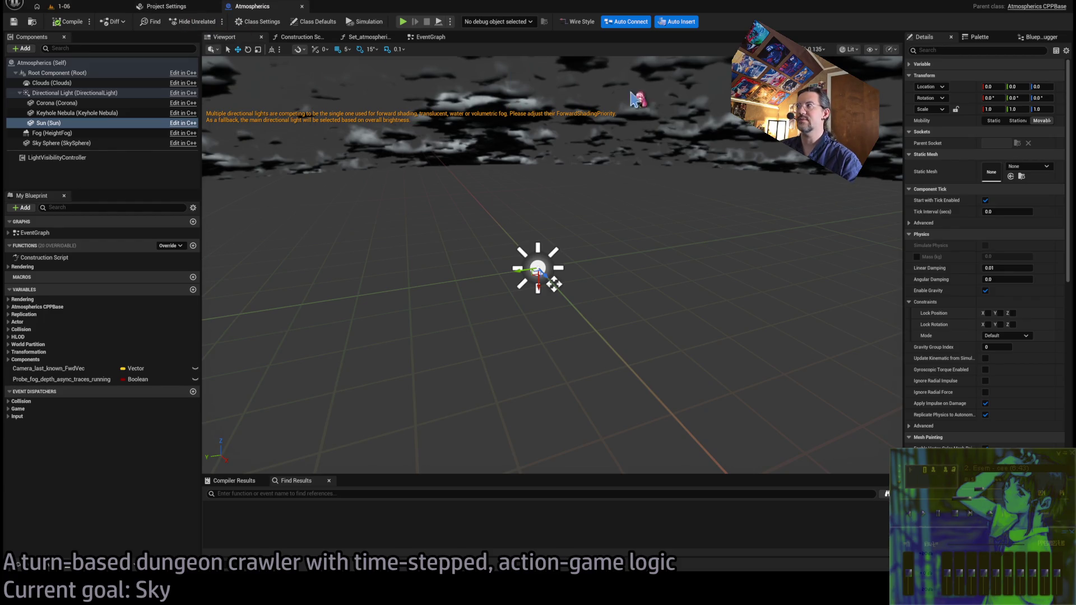
pyautogui.click(1010, 176)
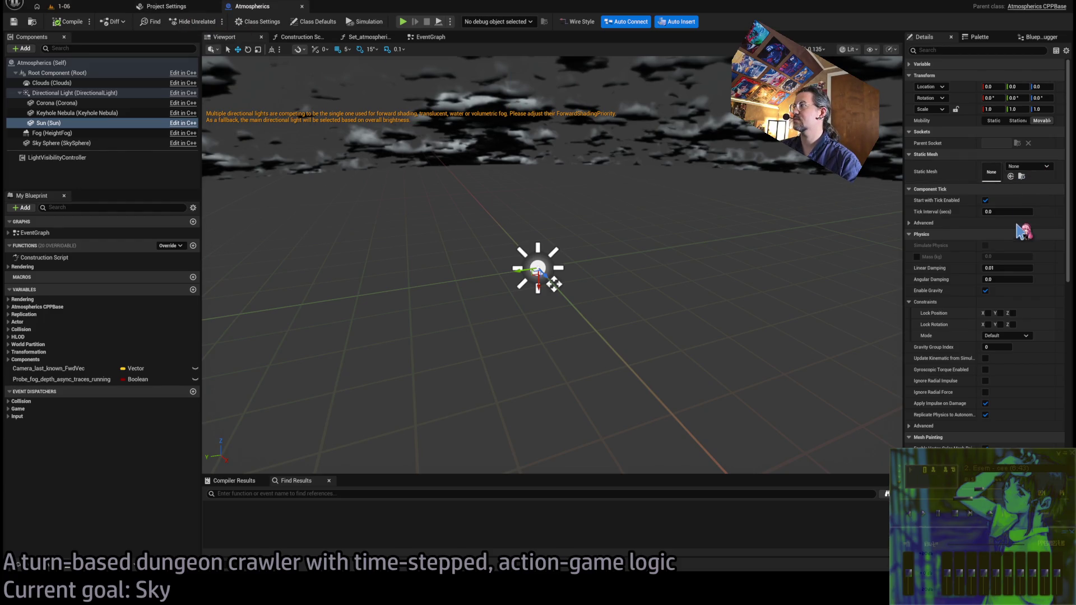
pyautogui.click(114, 7)
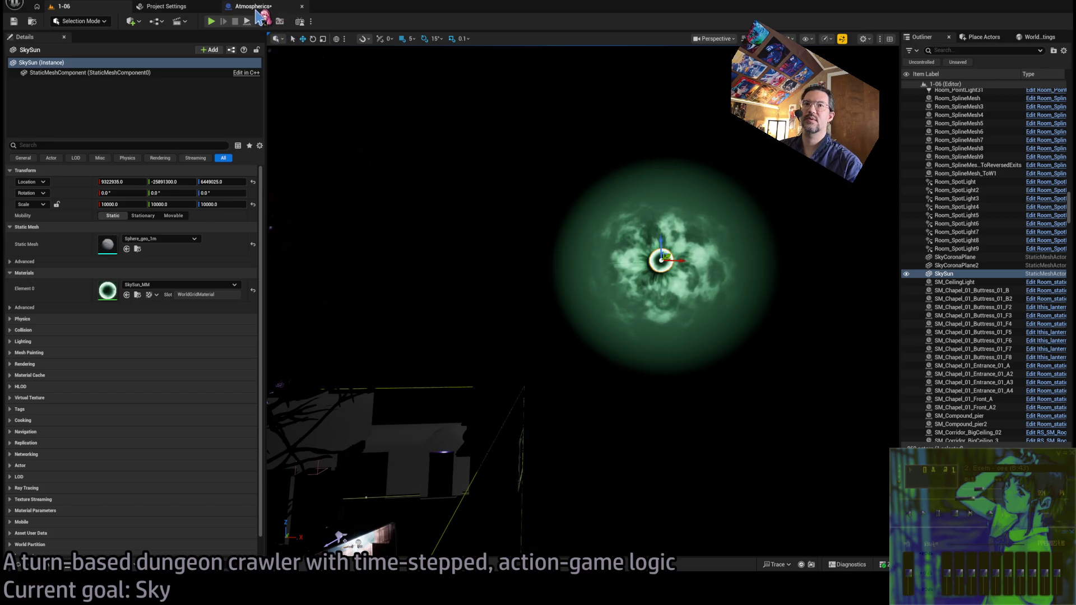
pyautogui.click(256, 11)
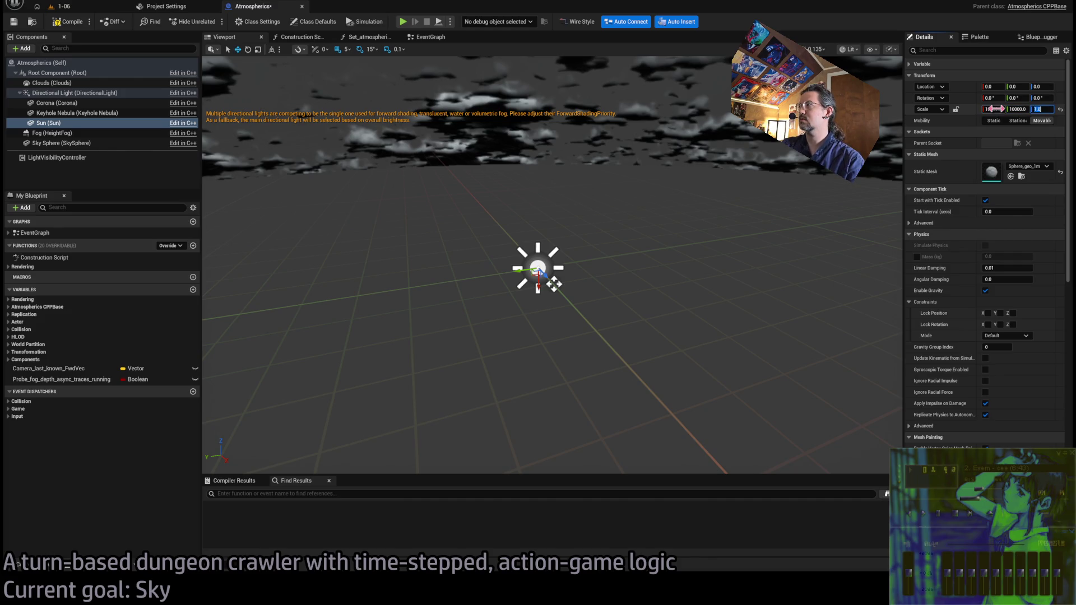
# Compile the blueprint and zoom the preview out to find the enlarged Sun sphere
pyautogui.moveTo(666, 228)
pyautogui.mouseDown()
pyautogui.moveTo(622, 230)
pyautogui.moveTo(648, 239)
pyautogui.mouseUp()
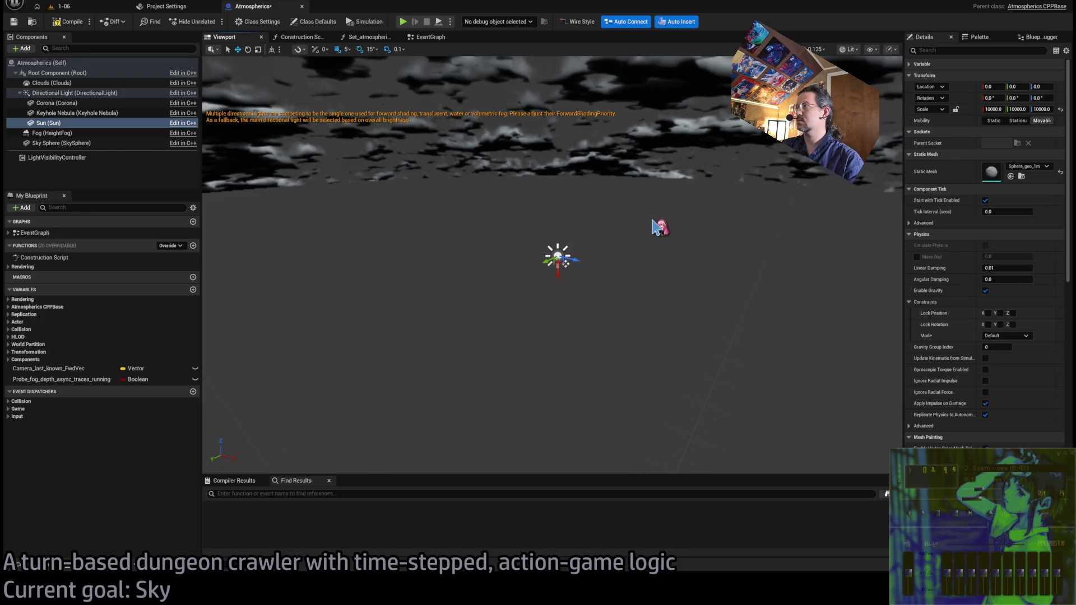
pyautogui.click(64, 21)
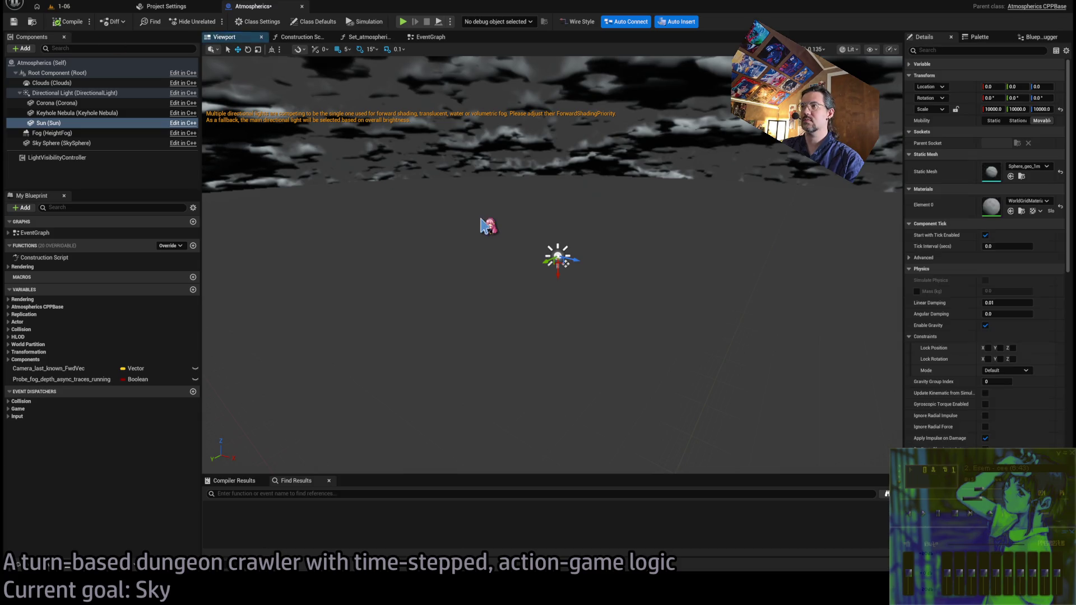
pyautogui.moveTo(482, 226); pyautogui.dragTo(507, 226)
pyautogui.scroll(3, 476, 224)
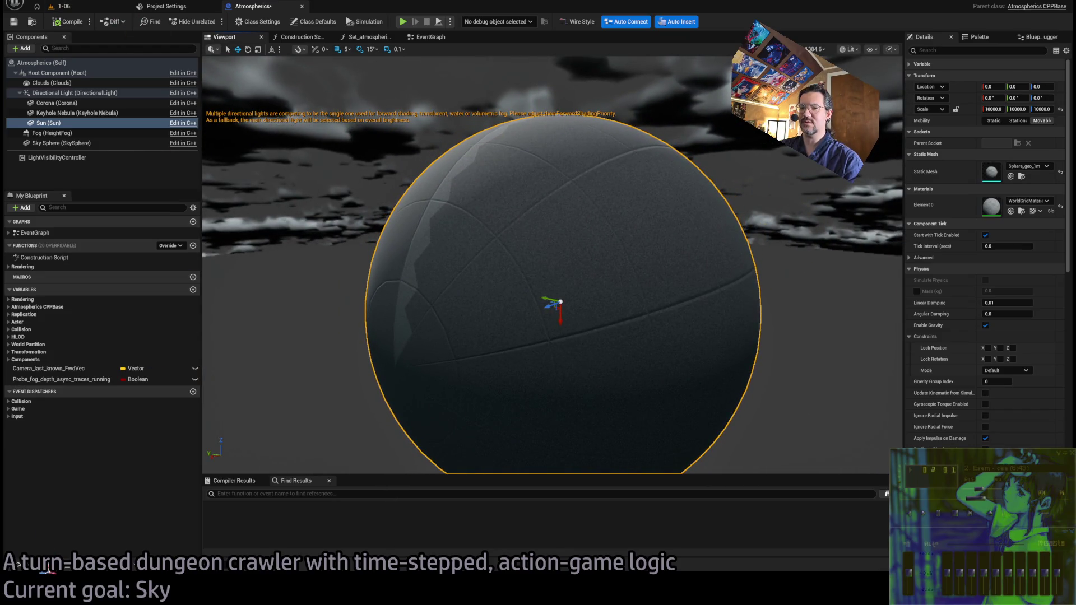
# Assign the SkySun_MM material to the Sun's Element 0 slot, then switch to level 1-06
pyautogui.click(48, 567)
pyautogui.click(348, 297)
pyautogui.click(483, 299)
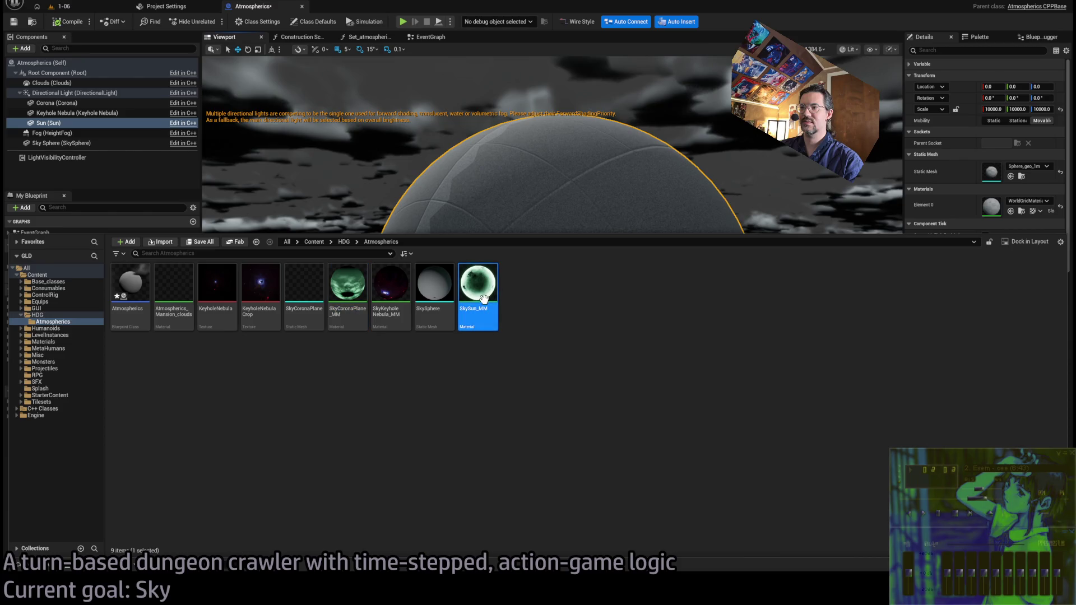
pyautogui.hotkey('ctrl', 'space')
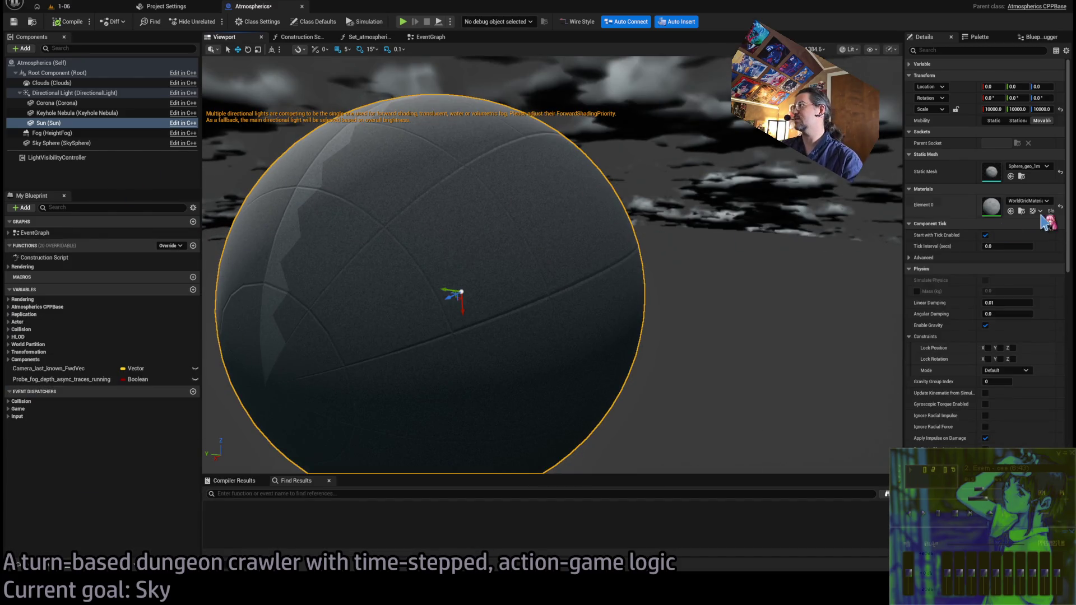
pyautogui.click(1010, 210)
pyautogui.scroll(-10, 558, 276)
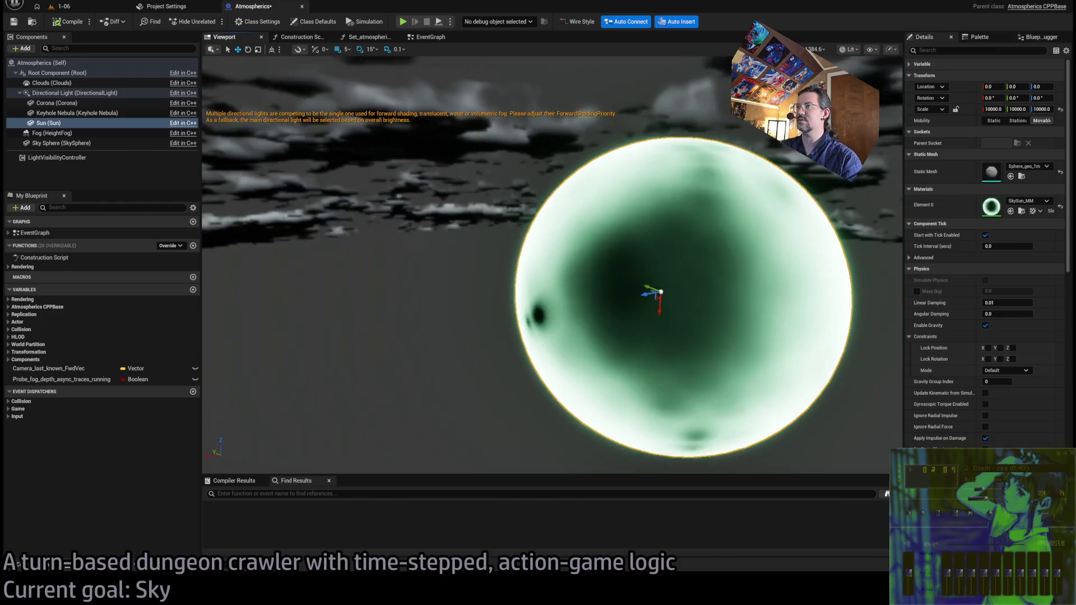
pyautogui.scroll(-5, 558, 275)
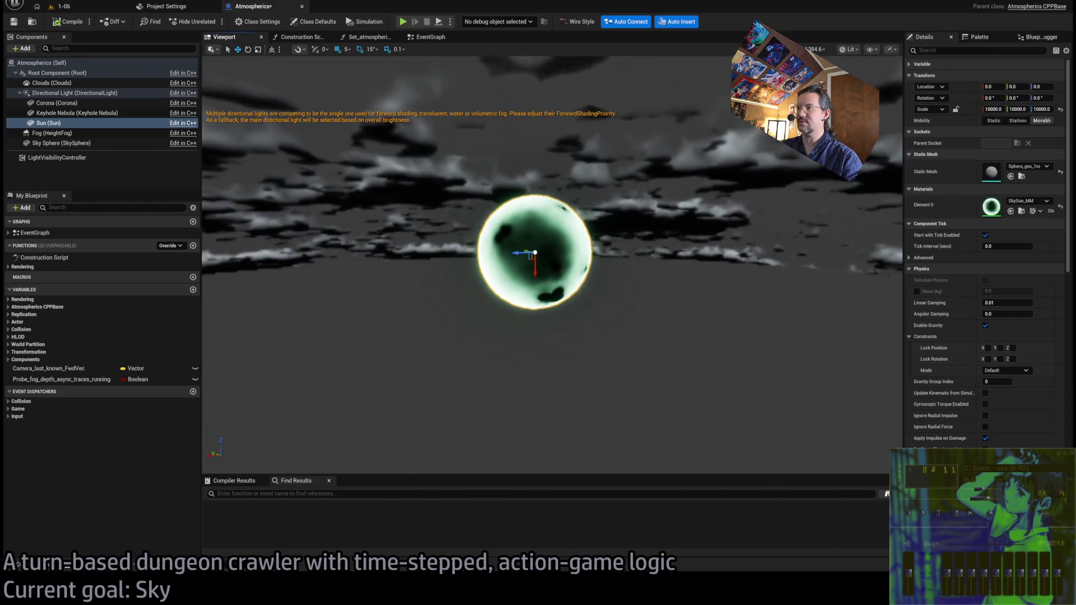
pyautogui.click(109, 7)
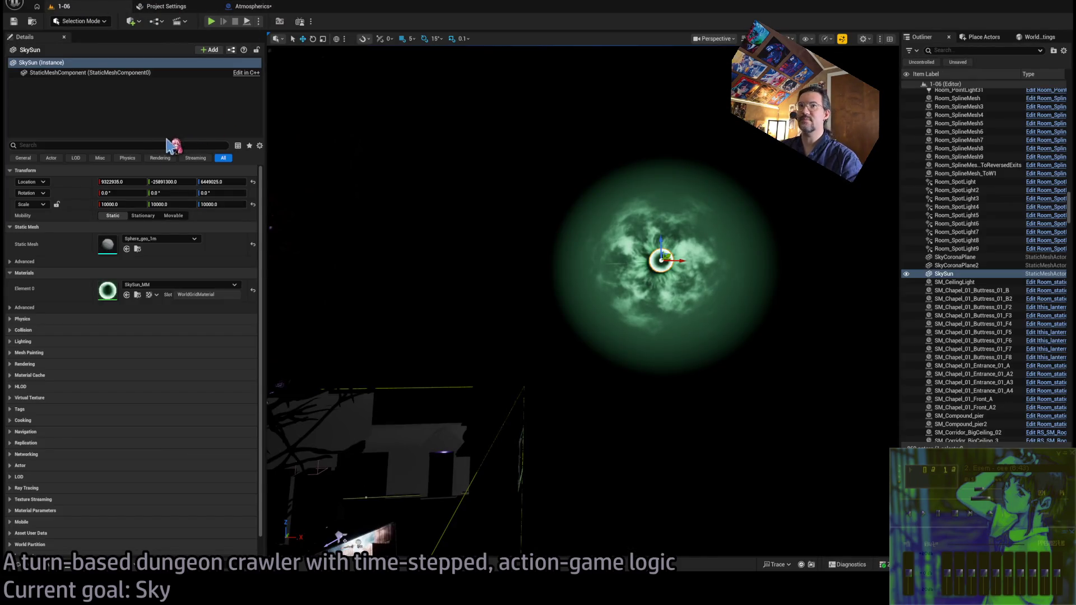
# Read the SkySun actor's transform, then set the Sun component's Location X to 10000
pyautogui.click(108, 205)
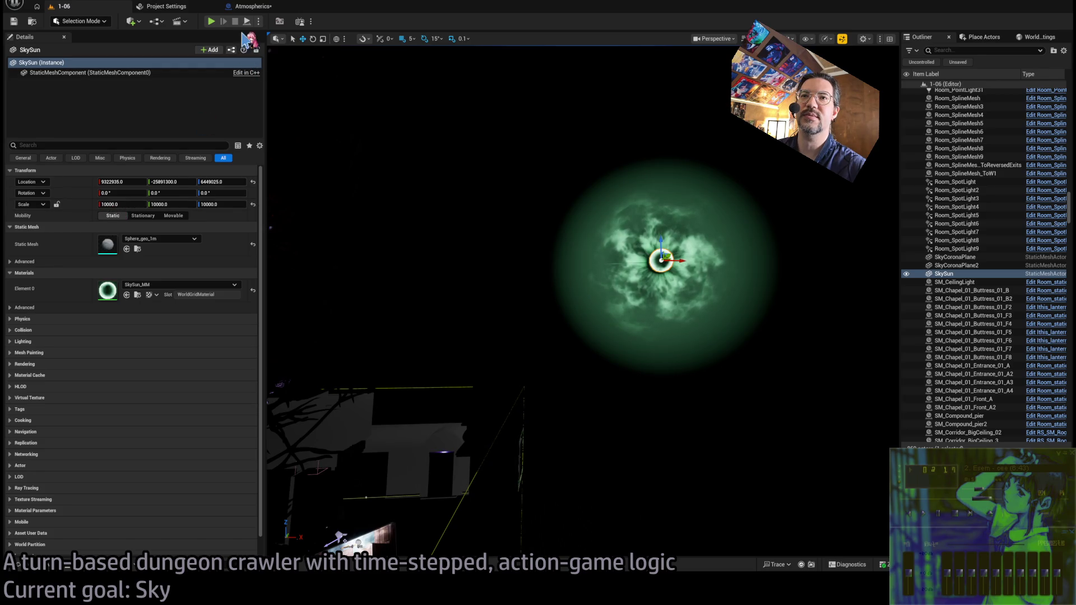
pyautogui.click(261, 8)
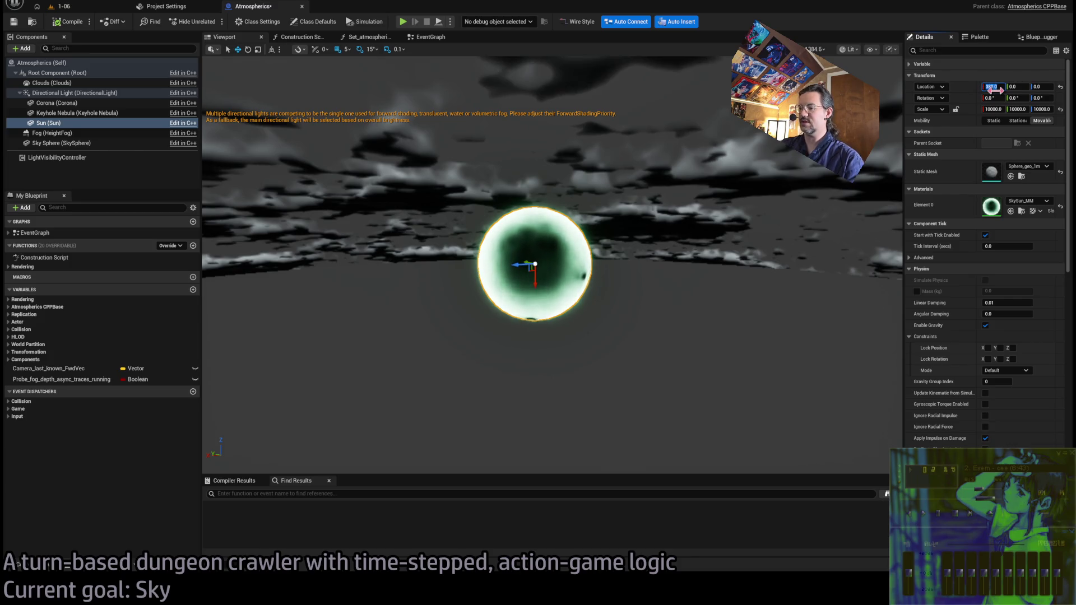
pyautogui.write('000')
pyautogui.press('Return')
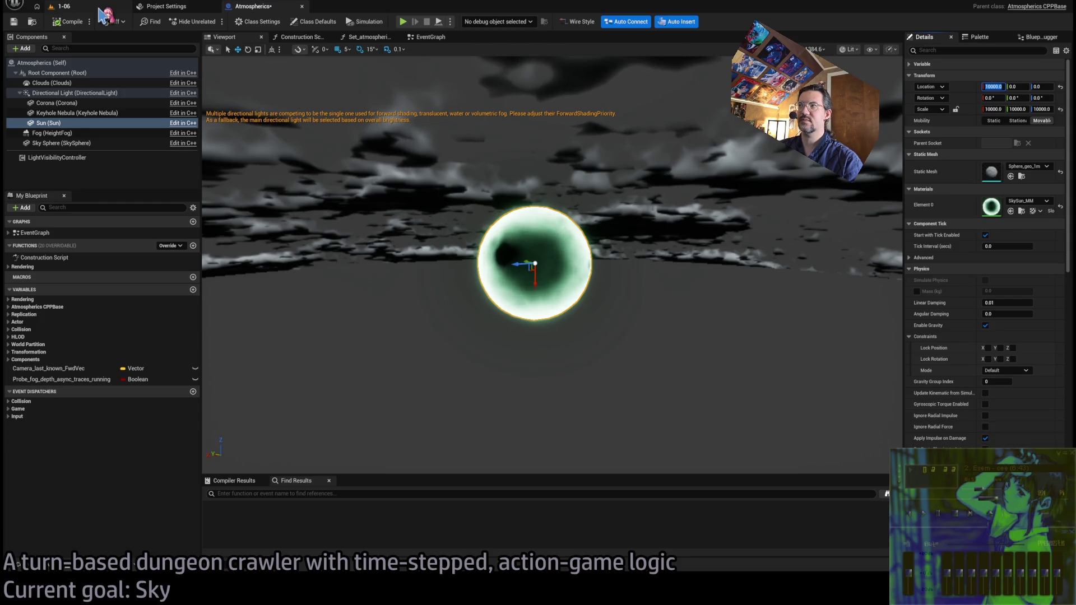
# Compare against SkySun's Location X in level 1-06 and re-edit the Sun's Location X
pyautogui.click(62, 7)
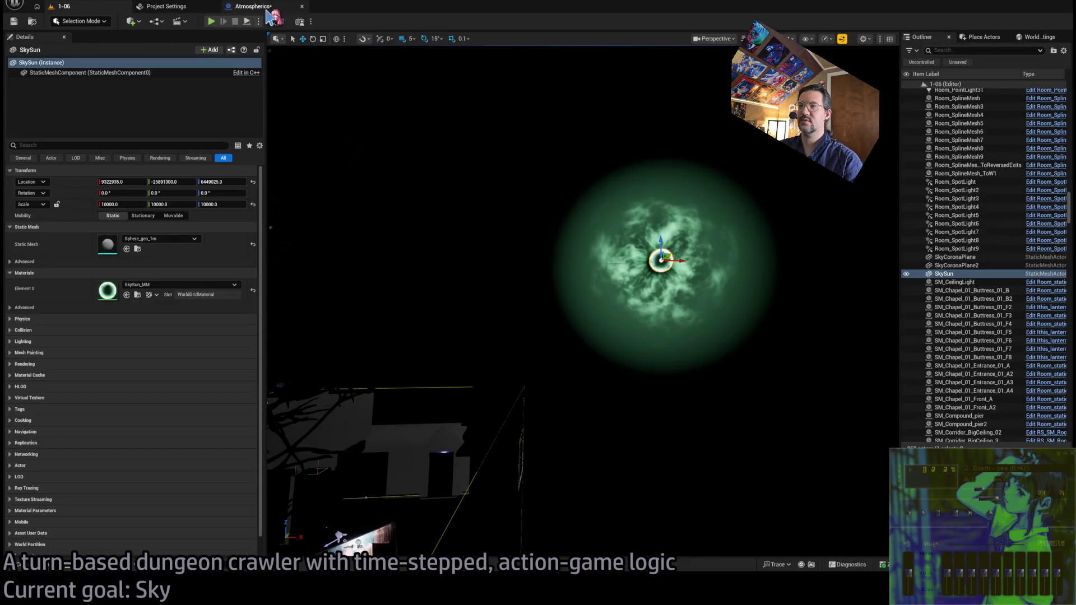
pyautogui.click(266, 7)
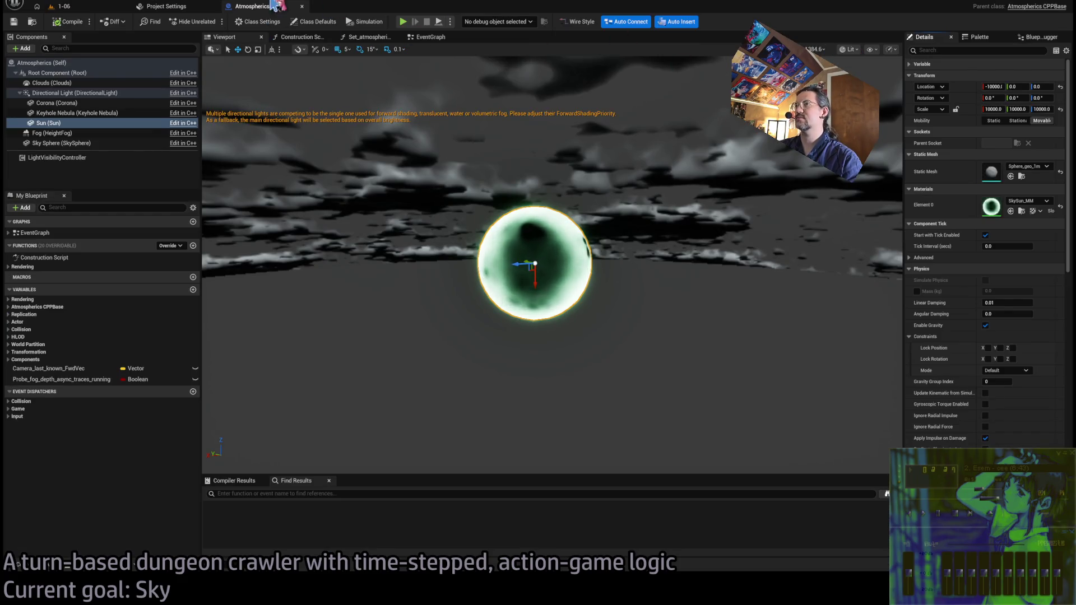
pyautogui.click(84, 7)
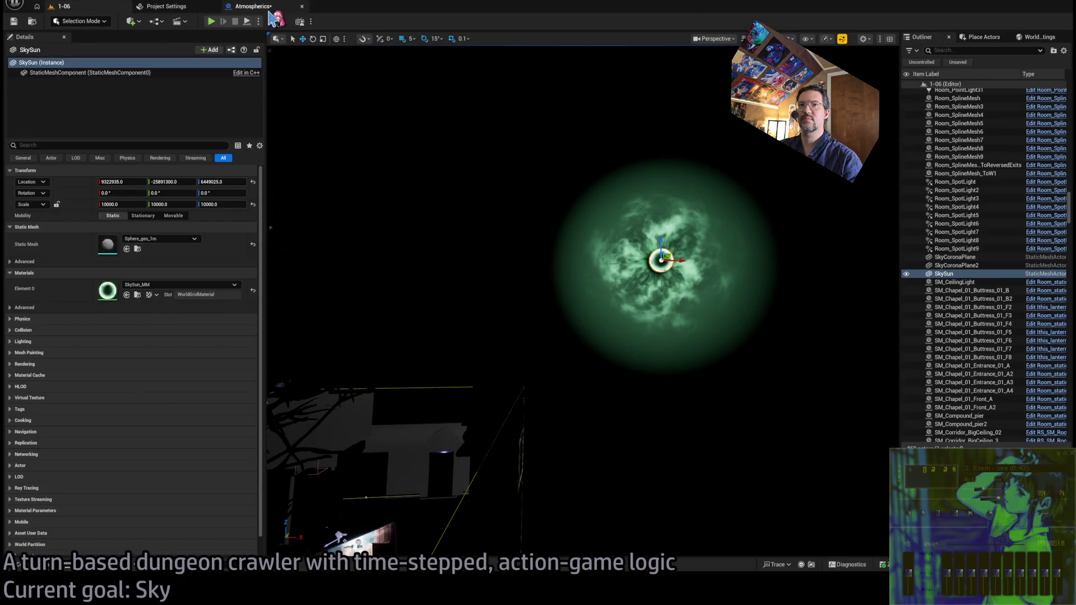
pyautogui.click(267, 8)
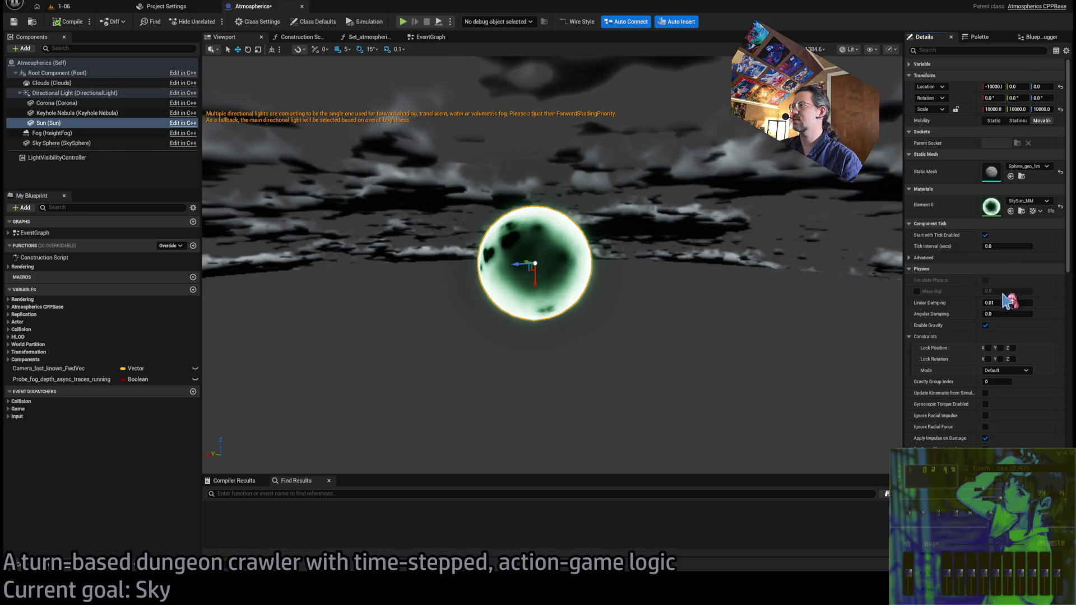
pyautogui.click(985, 235)
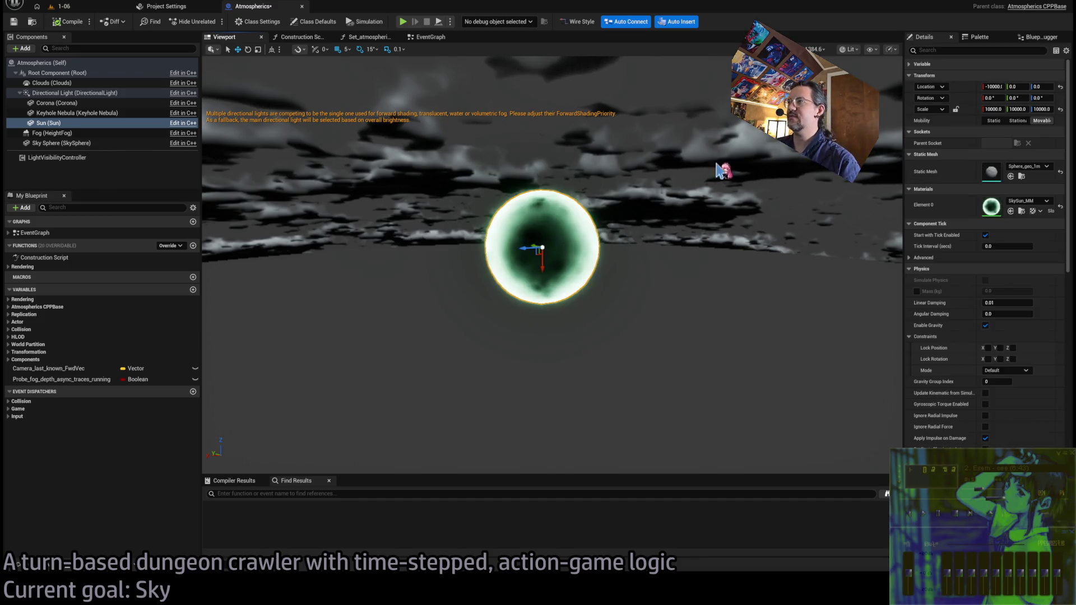
pyautogui.click(87, 6)
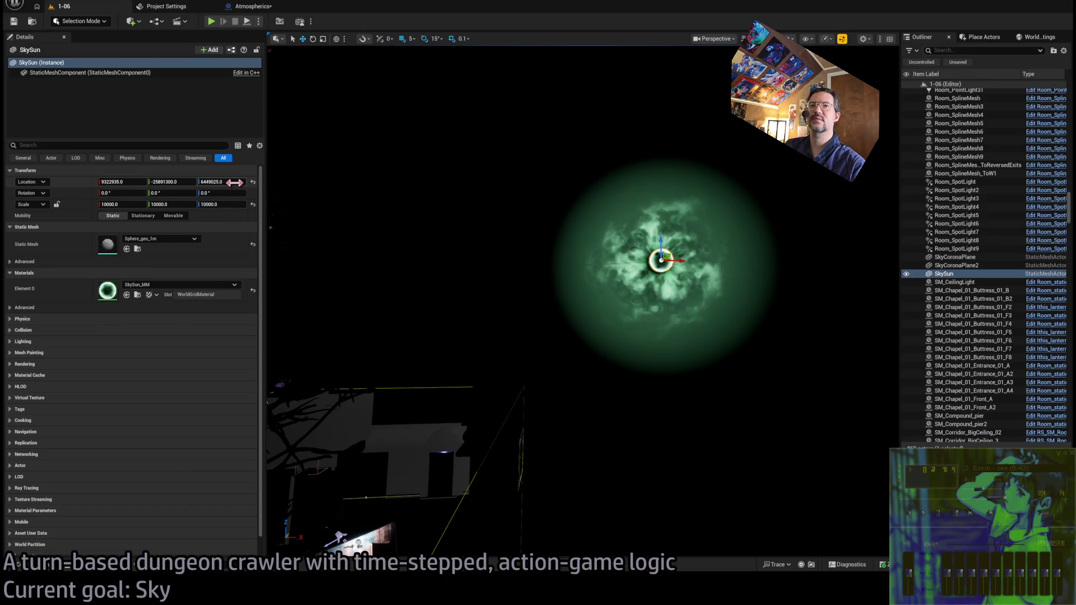
pyautogui.click(133, 182)
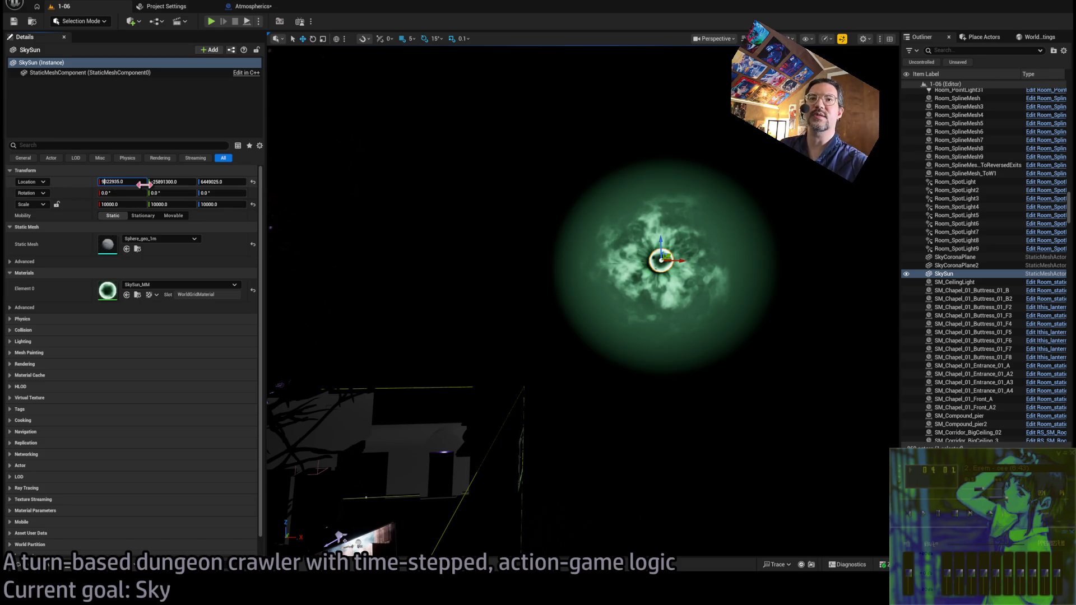
pyautogui.press('Left')
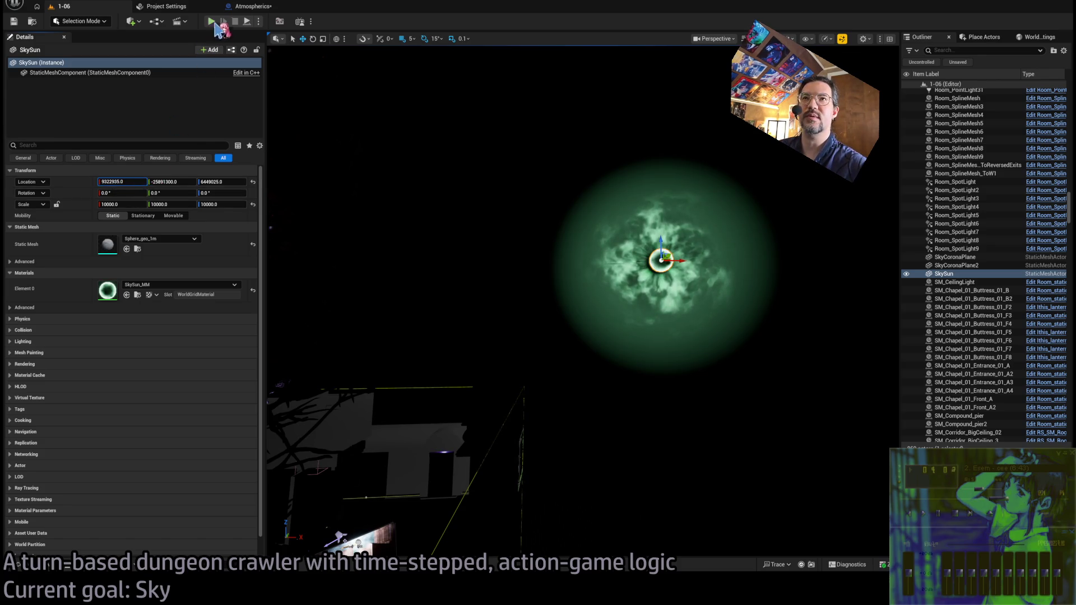
pyautogui.click(252, 6)
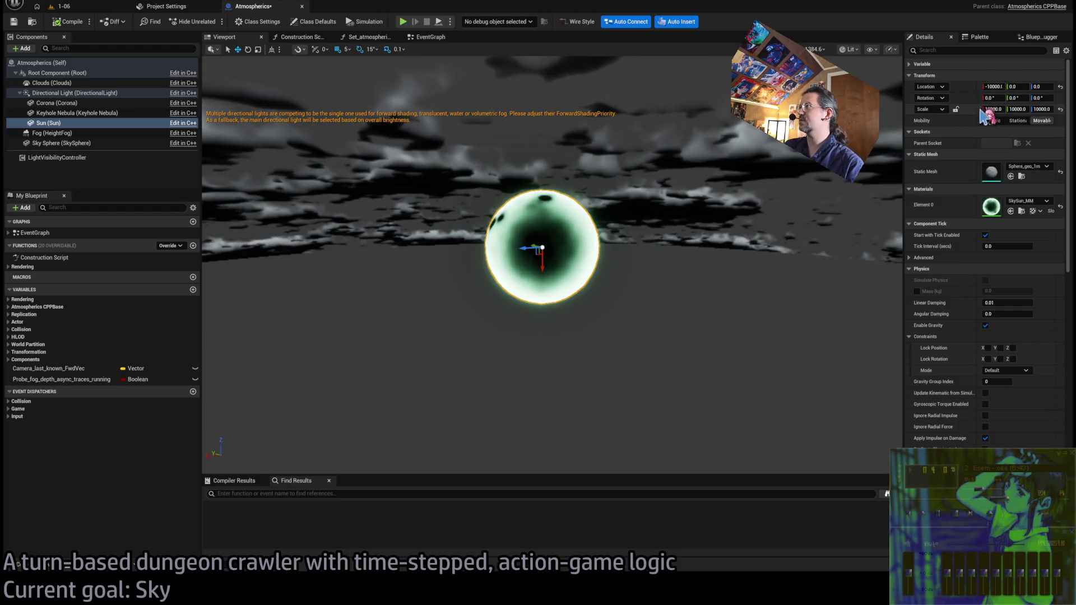
pyautogui.click(993, 86)
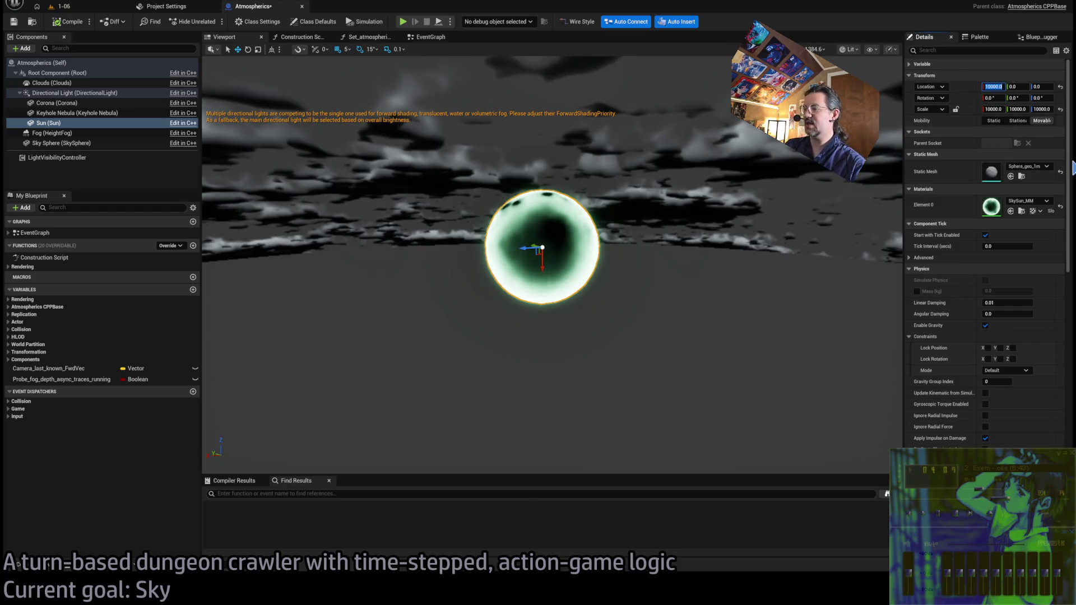
# Make the Sun's Location X -100000 and orbit the preview up to see the glowing disc
pyautogui.write('-')
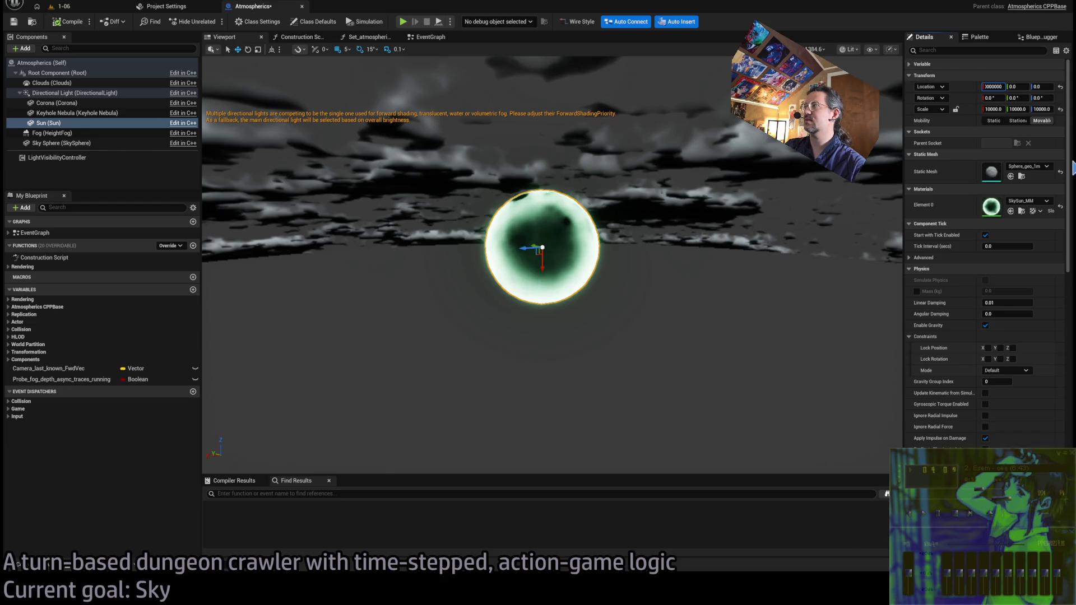
pyautogui.press('Return')
pyautogui.moveTo(538, 280)
pyautogui.mouseDown()
pyautogui.moveTo(527, 221)
pyautogui.moveTo(519, 264)
pyautogui.moveTo(522, 233)
pyautogui.mouseUp()
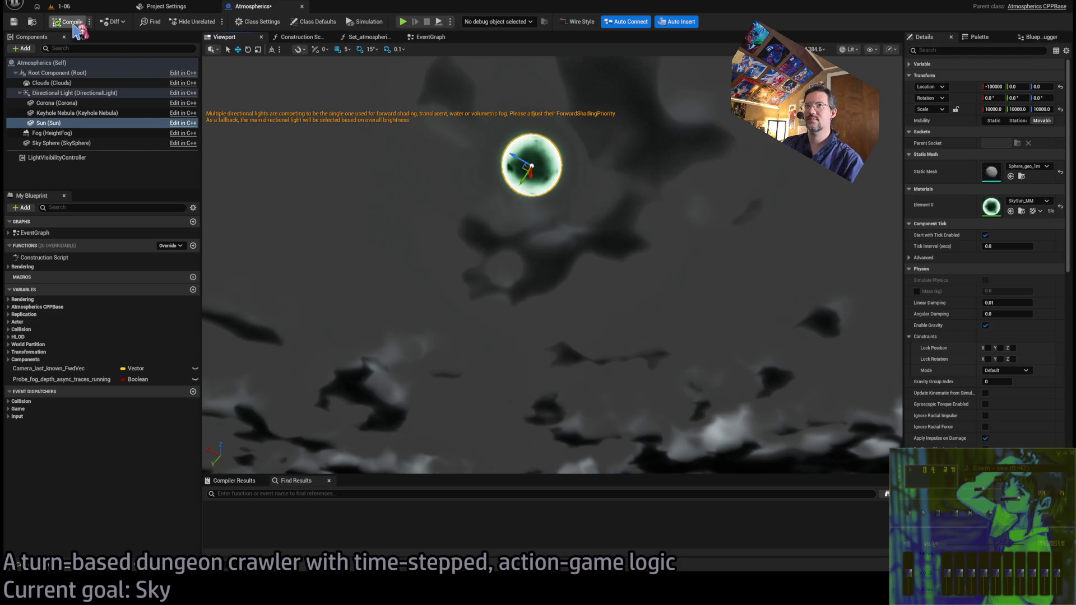
pyautogui.moveTo(401, 185)
pyautogui.mouseDown()
pyautogui.moveTo(415, 194)
pyautogui.moveTo(401, 183)
pyautogui.mouseUp()
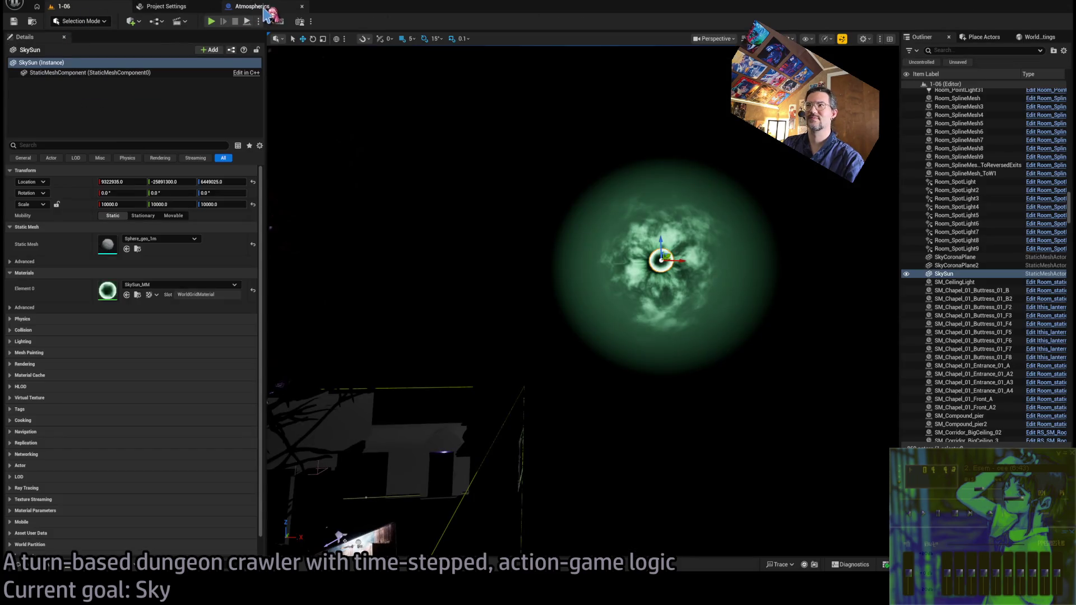
pyautogui.click(269, 8)
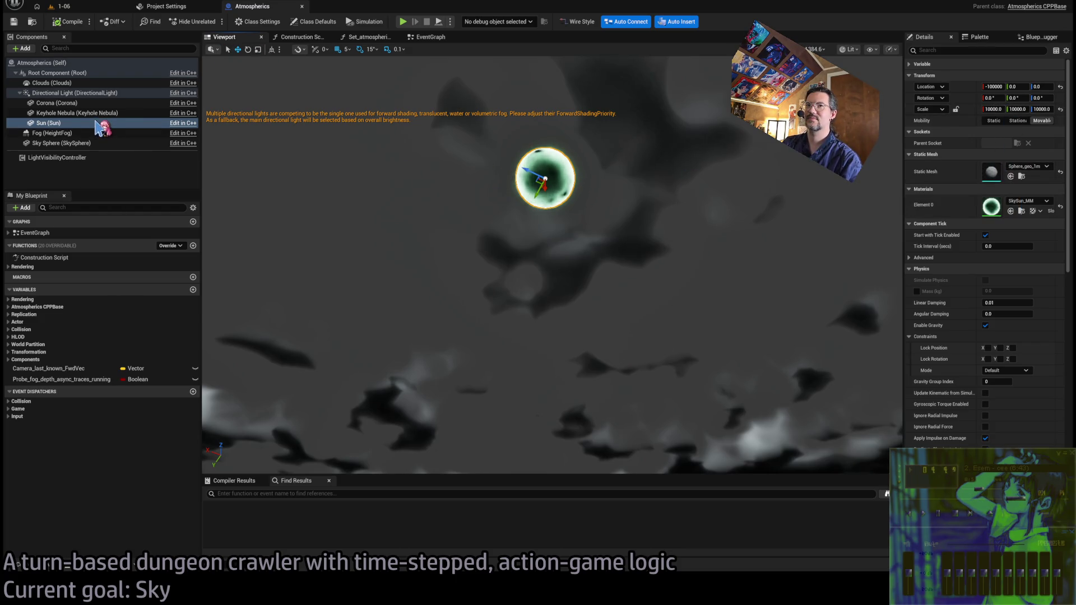
# Play level 1-06 in the editor to view the green sun in the sky, then stop the session
pyautogui.click(88, 10)
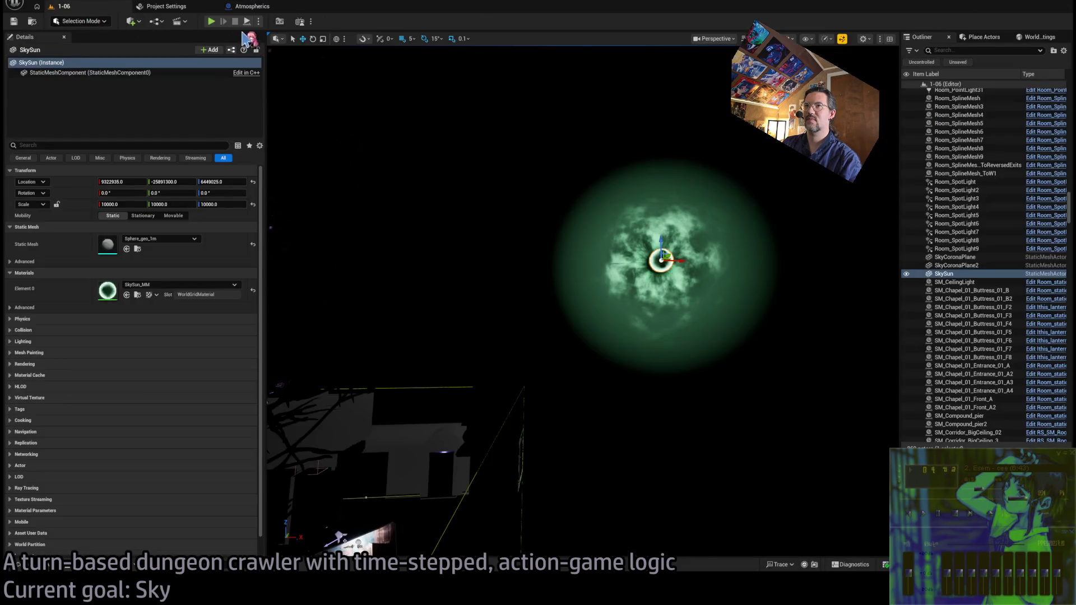
pyautogui.click(212, 21)
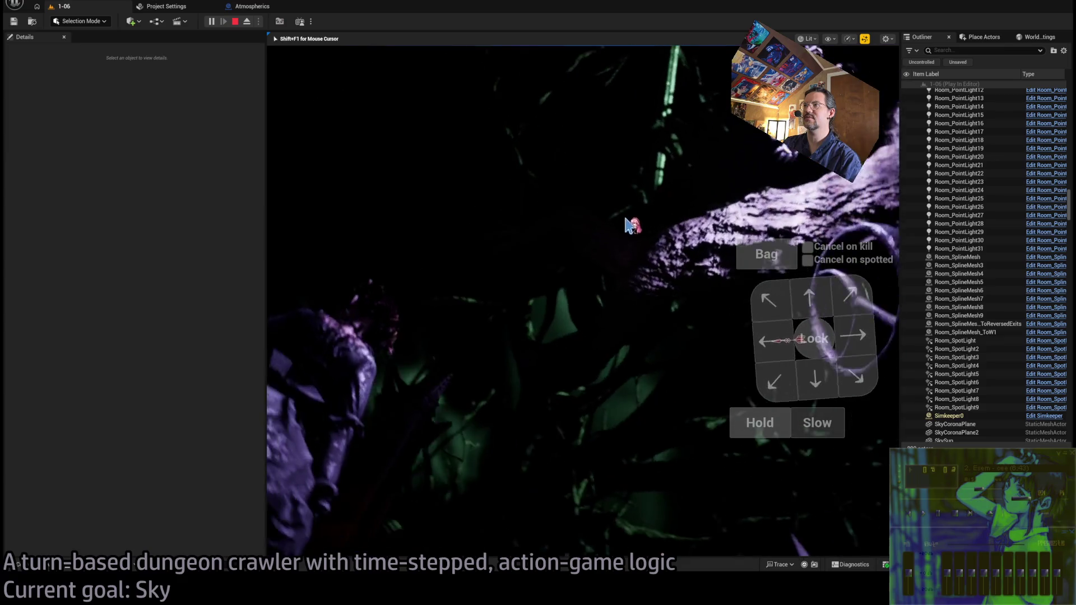
pyautogui.scroll(-5, 953, 270)
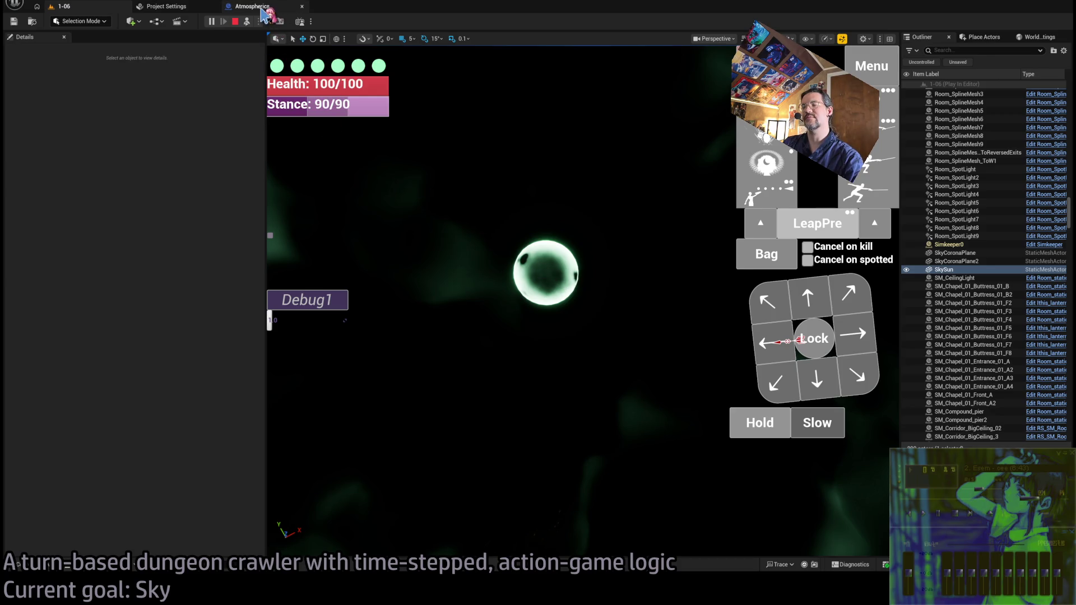
pyautogui.press('Escape')
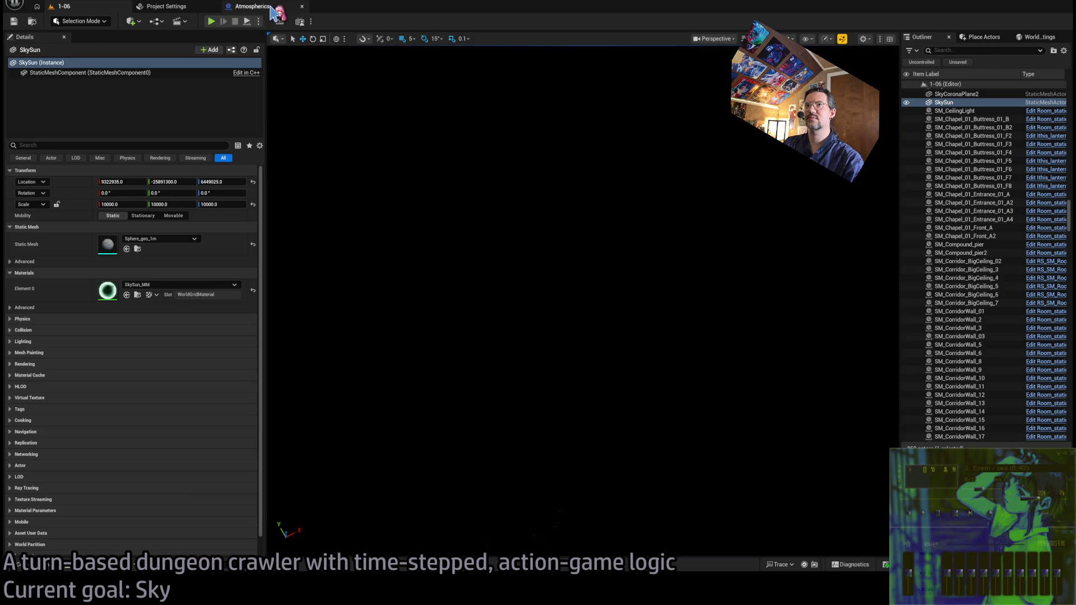
# Inspect the SkyCoronaPlane actor in level 1-06, then select Corona in the Atmospherics blueprint
pyautogui.click(619, 199)
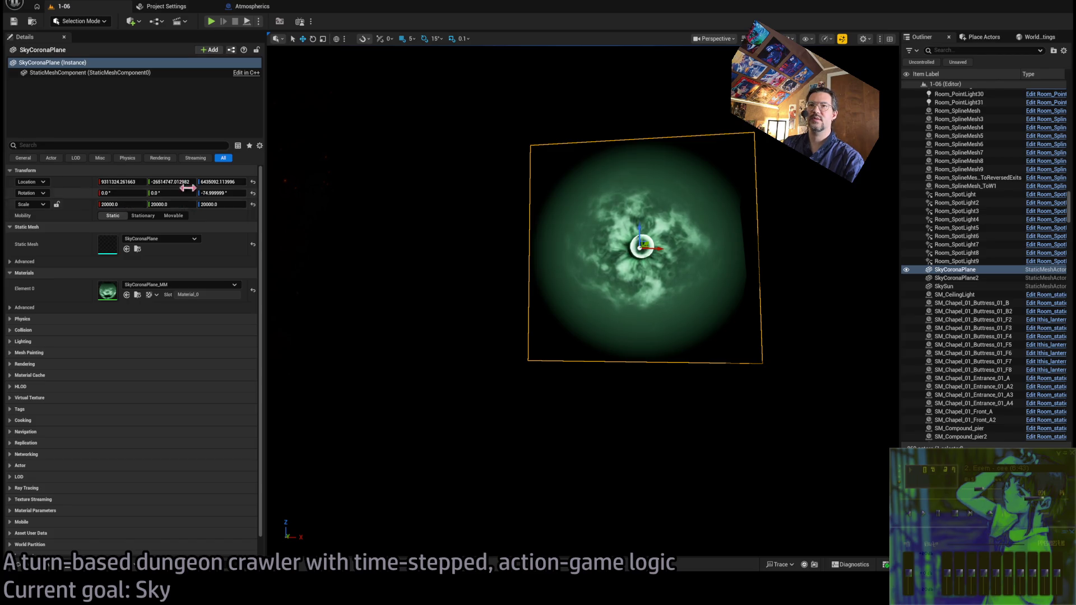
pyautogui.click(165, 6)
pyautogui.click(252, 7)
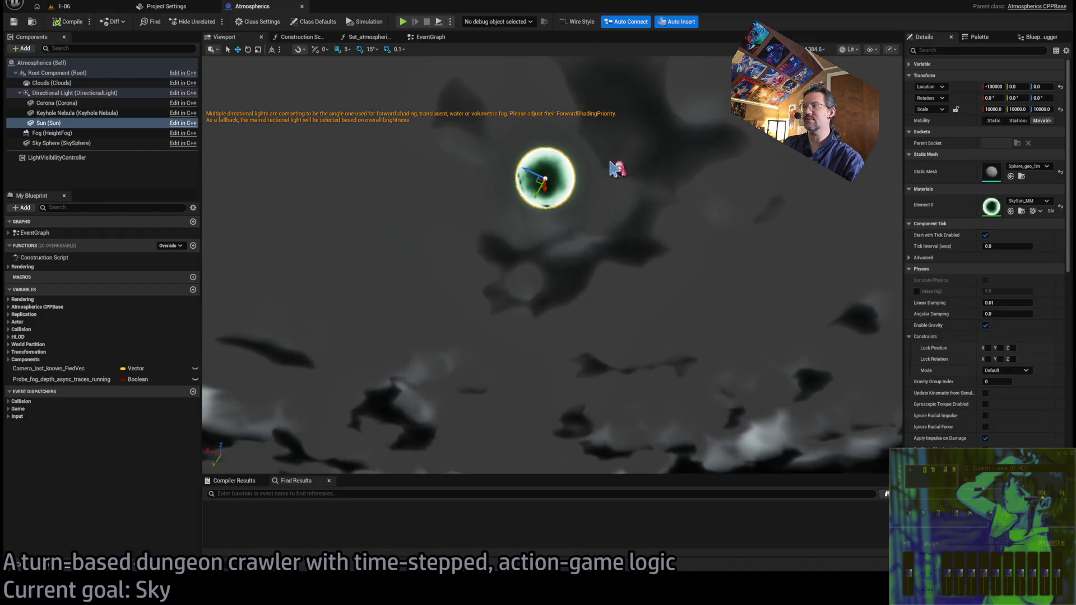
pyautogui.click(79, 103)
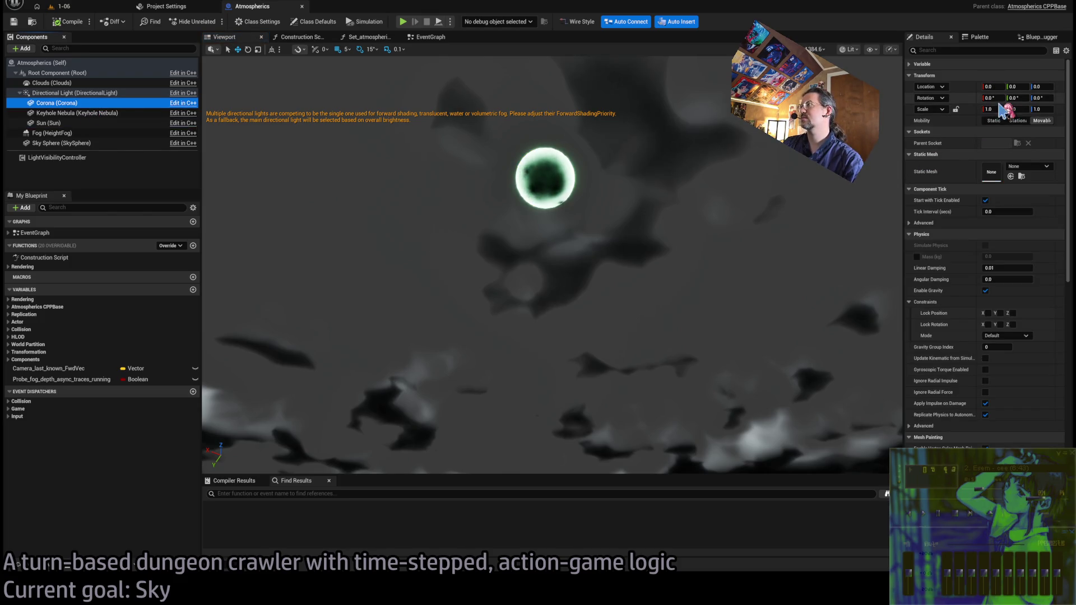
# Scale Corona to 20000 on X, Y and Z and give it the SkyCoronaPlane static mesh
pyautogui.click(989, 109)
pyautogui.write('20000')
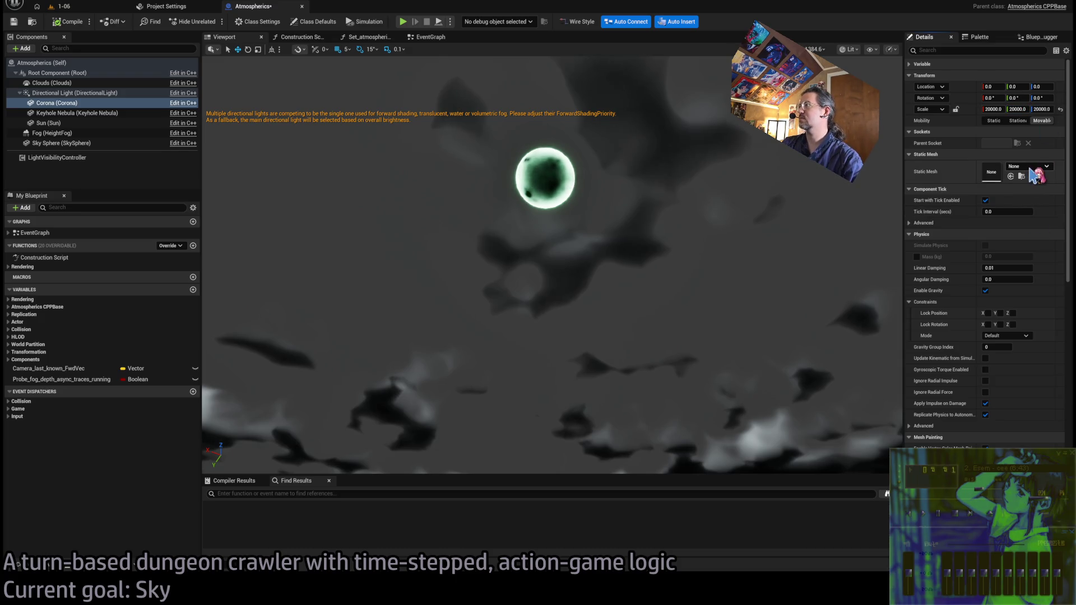
pyautogui.click(1012, 176)
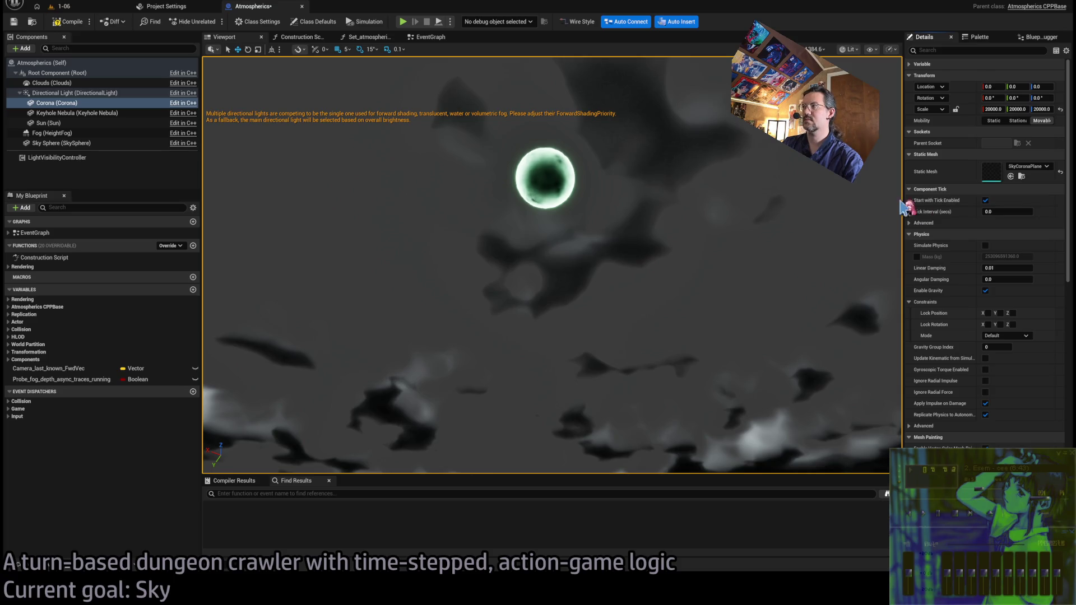
pyautogui.moveTo(792, 209); pyautogui.dragTo(792, 243)
pyautogui.click(90, 6)
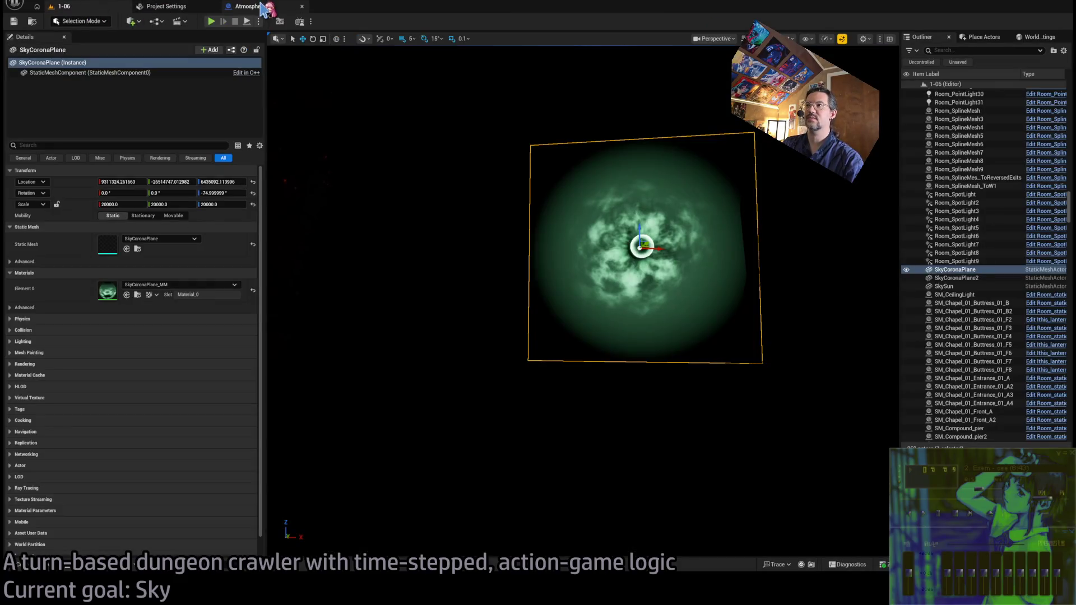
pyautogui.click(279, 8)
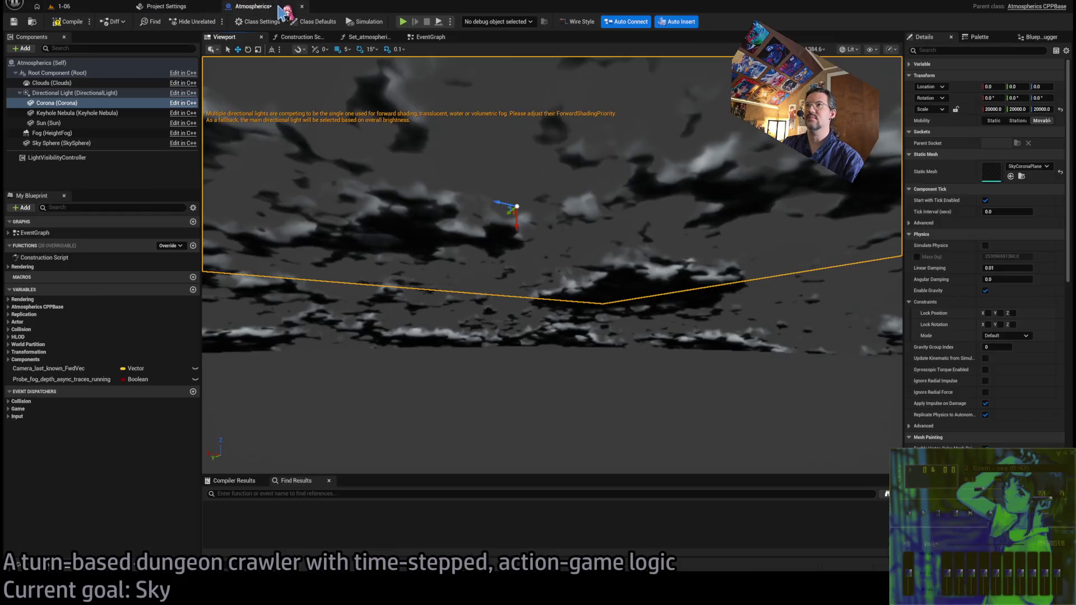
# Set the Corona plane's Location X to -105000 and frame it in the preview
pyautogui.click(991, 87)
pyautogui.write('1600000')
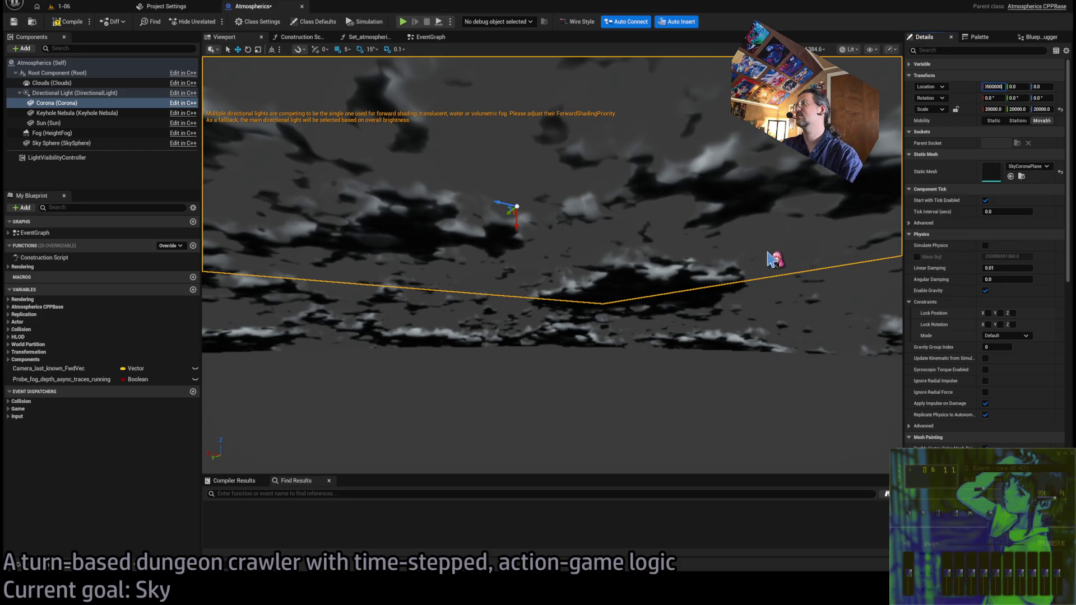
pyautogui.press('Return')
pyautogui.moveTo(773, 256); pyautogui.dragTo(773, 230)
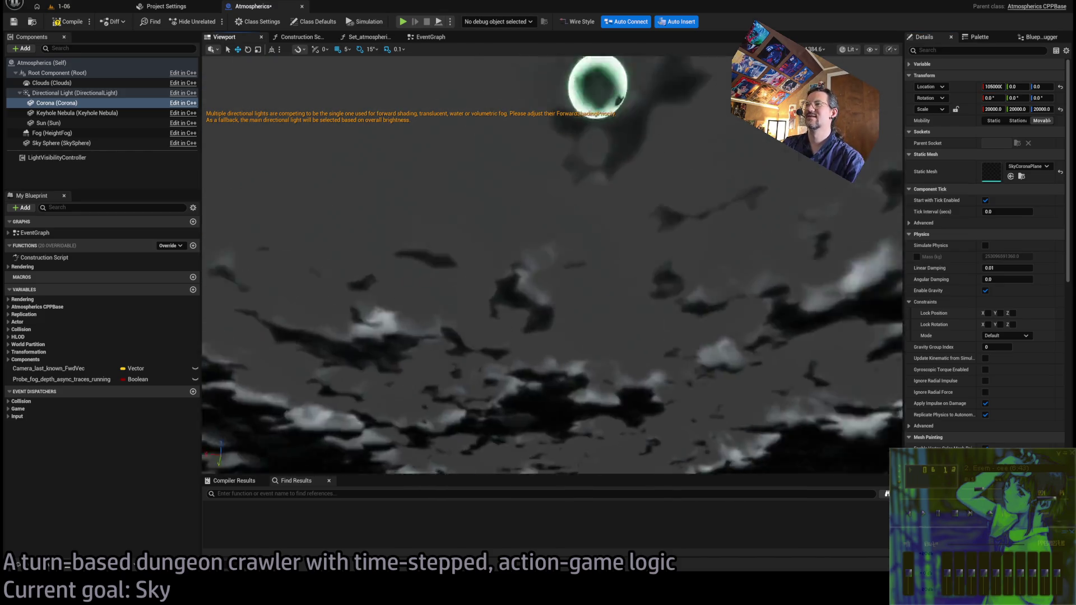
pyautogui.press('f')
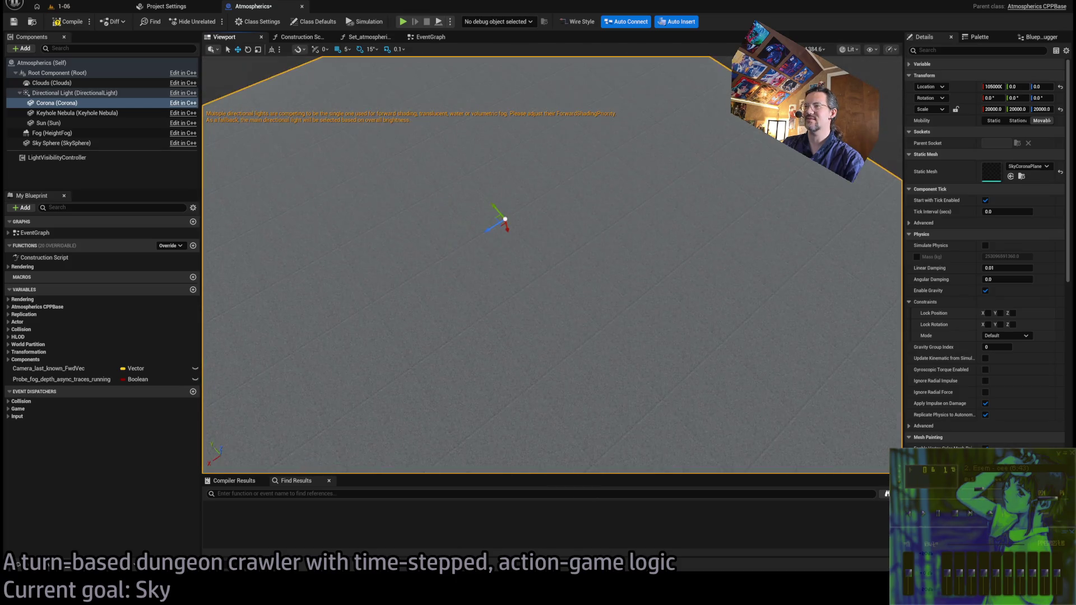
pyautogui.scroll(-8, 552, 263)
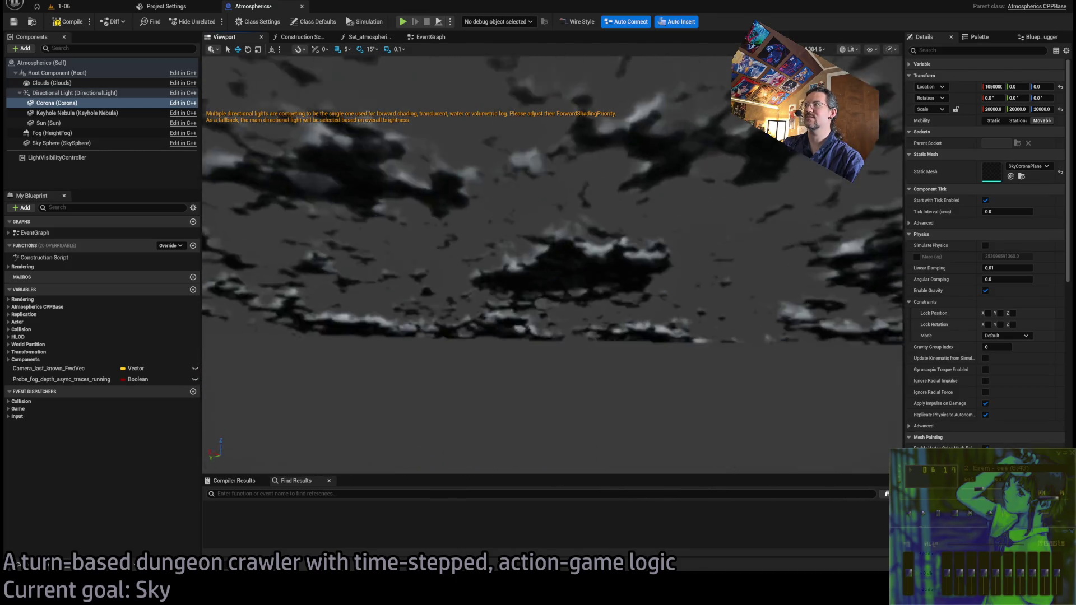
pyautogui.press('f')
pyautogui.click(993, 86)
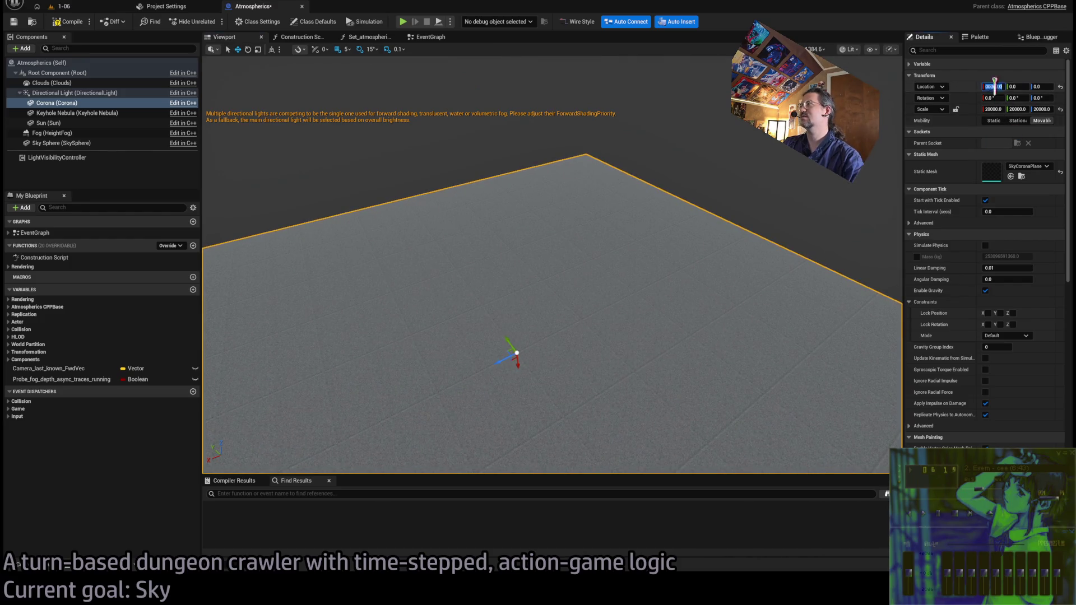
pyautogui.press('Home')
pyautogui.write('-')
pyautogui.press('Return')
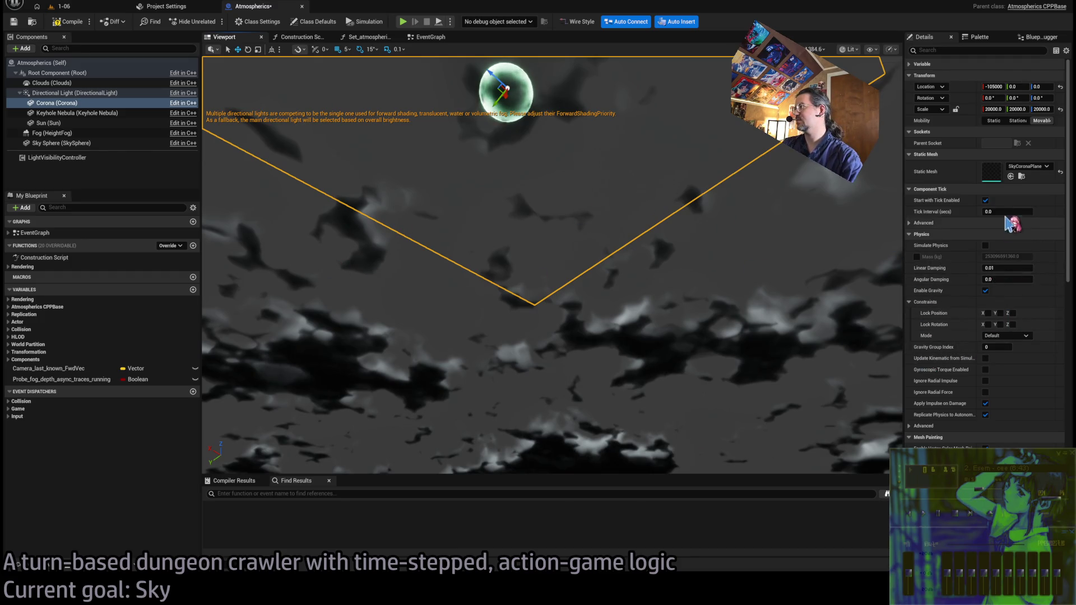
pyautogui.scroll(-15, 1016, 227)
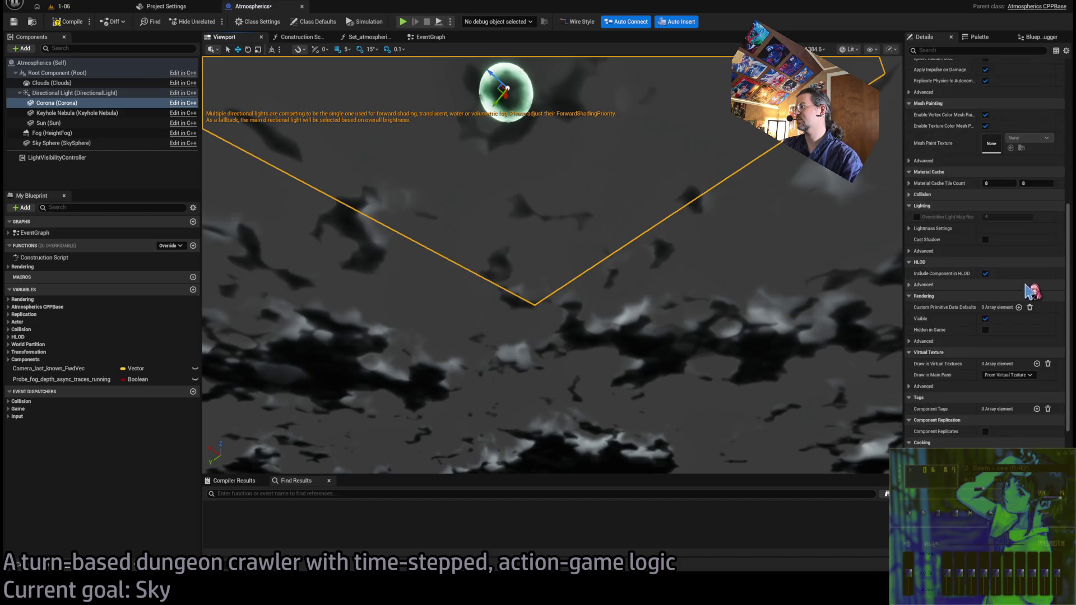
pyautogui.scroll(15, 1033, 300)
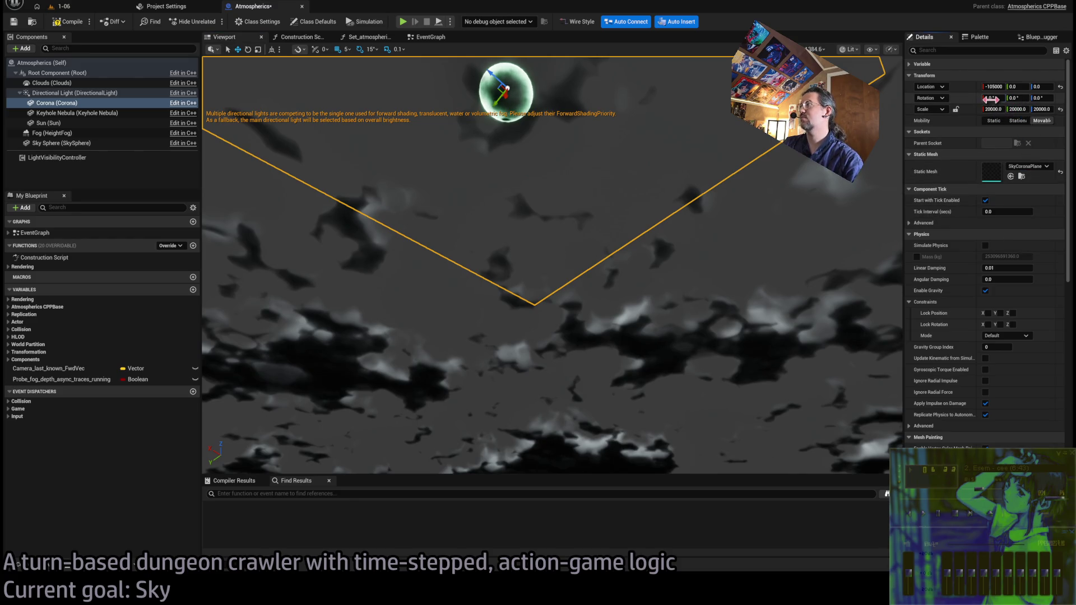
# Adjust the Corona plane's Rotation X and set its Rotation Z to 180
pyautogui.click(991, 99)
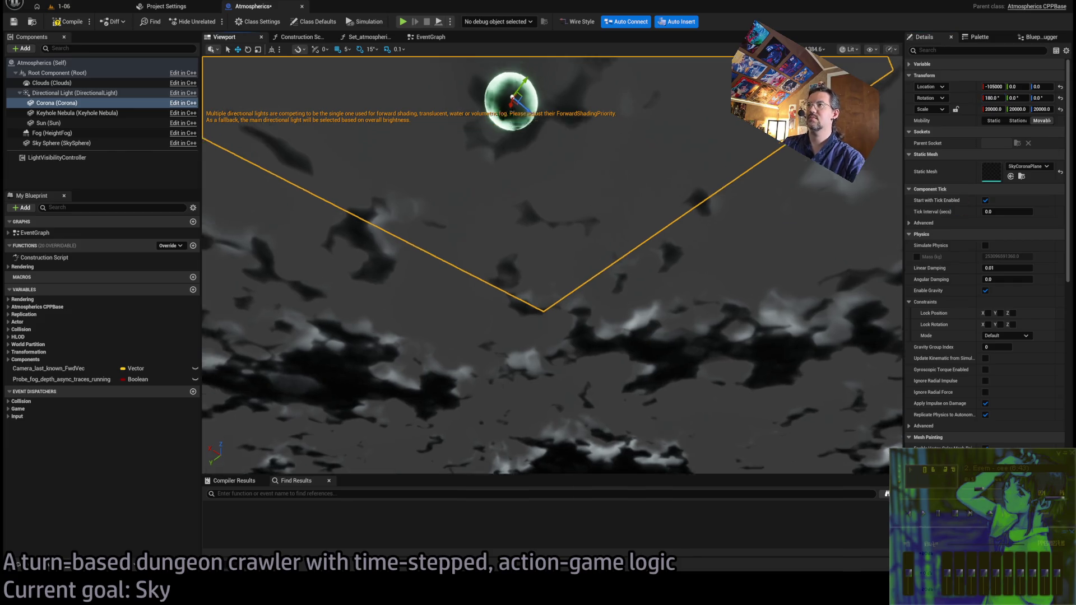
pyautogui.press('Return')
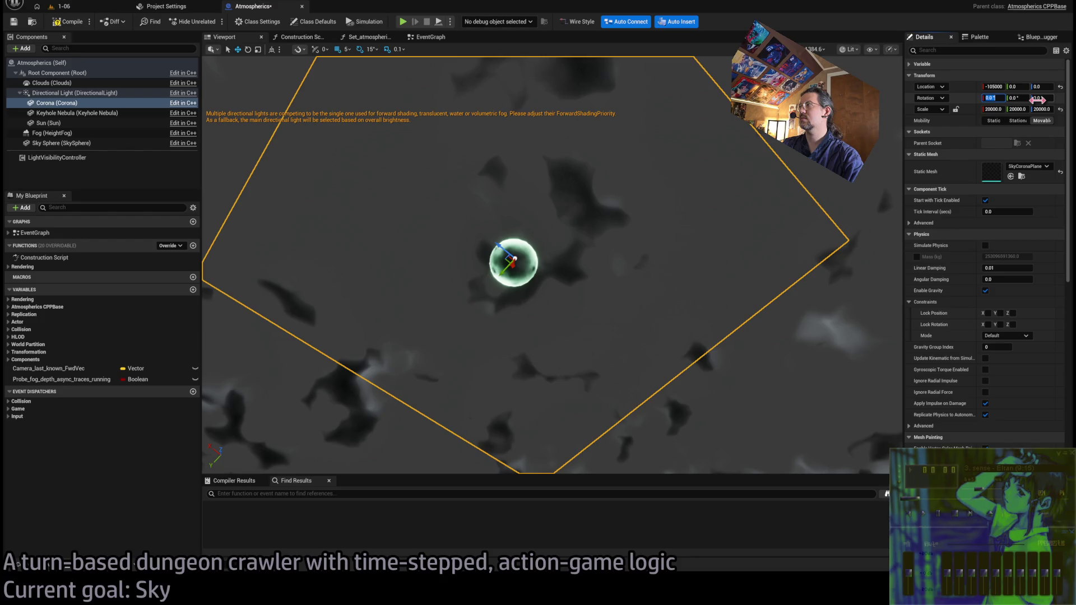
pyautogui.moveTo(1037, 100); pyautogui.dragTo(1068, 100)
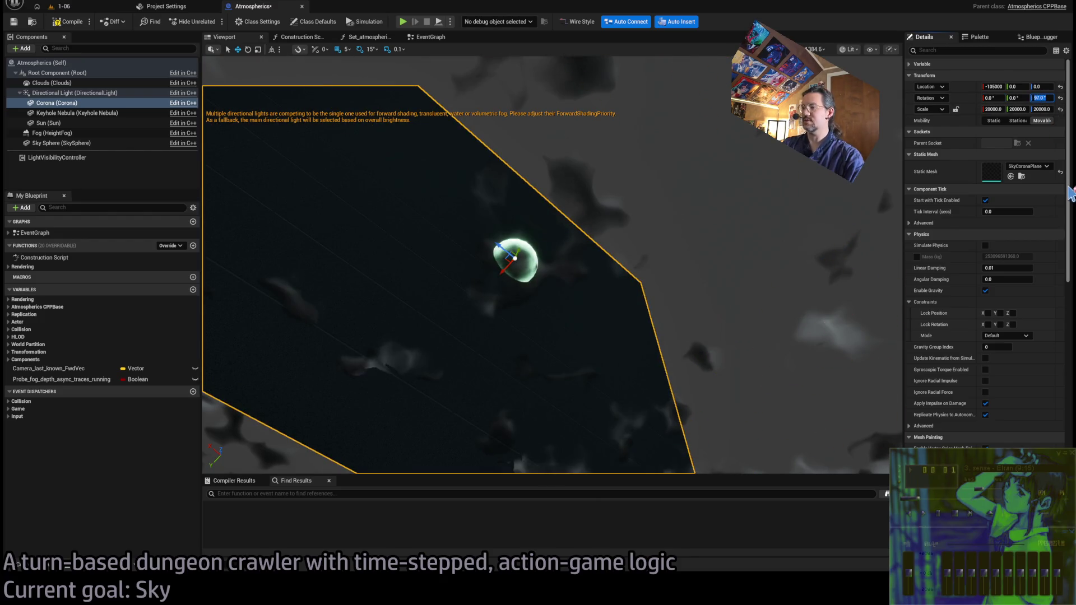
pyautogui.write('180')
pyautogui.press('Return')
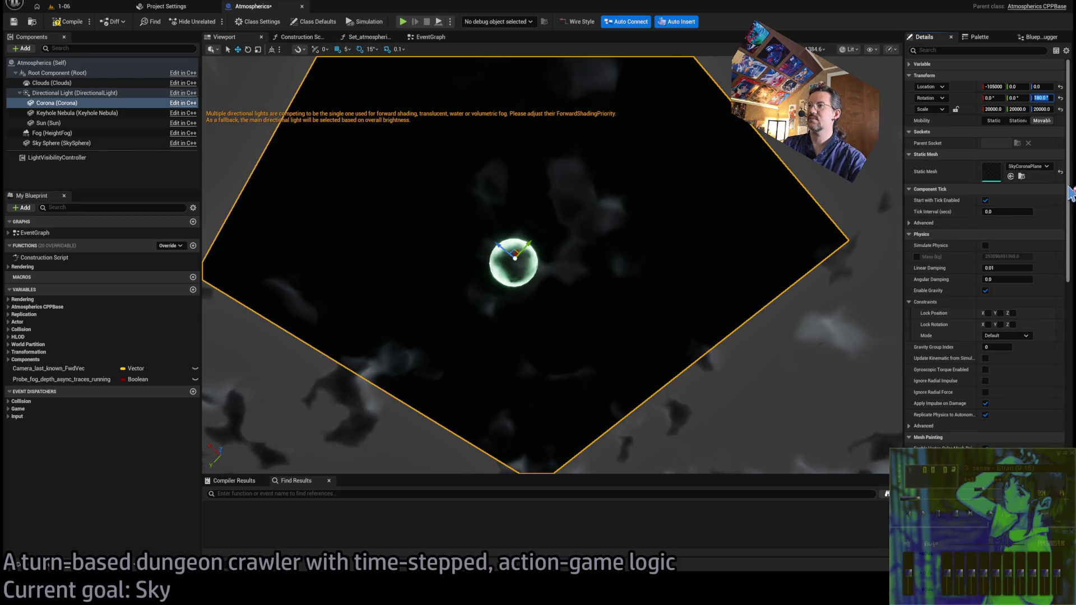
pyautogui.moveTo(616, 336)
pyautogui.mouseDown()
pyautogui.moveTo(599, 313)
pyautogui.moveTo(597, 277)
pyautogui.mouseUp()
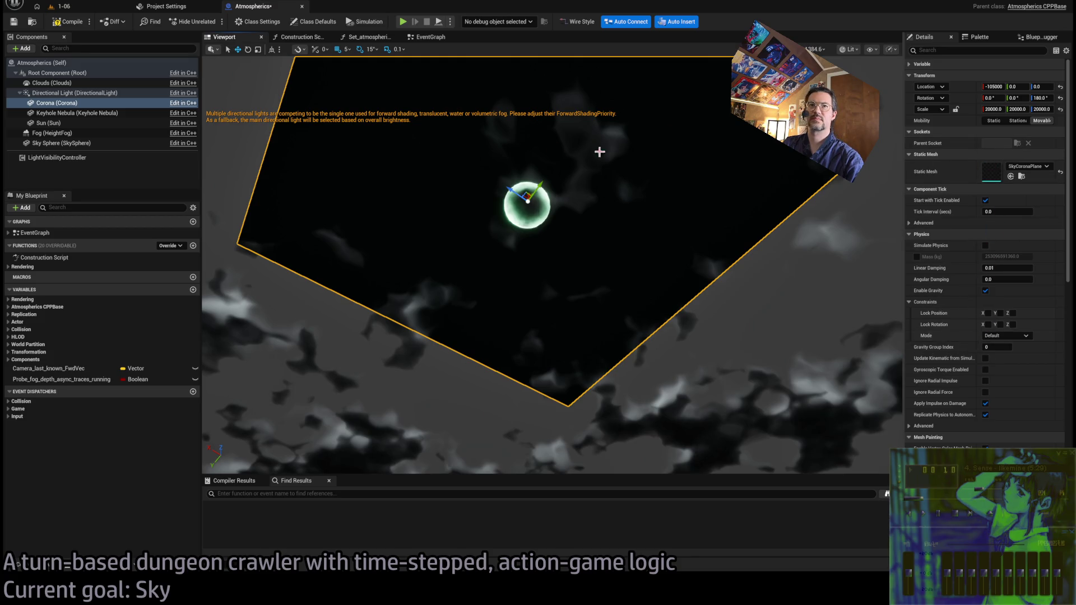
# Collapse the Physics, Component Tick, Mesh Painting, Material Cache, Lighting, HLOD and Rendering categories
pyautogui.click(946, 234)
pyautogui.click(944, 190)
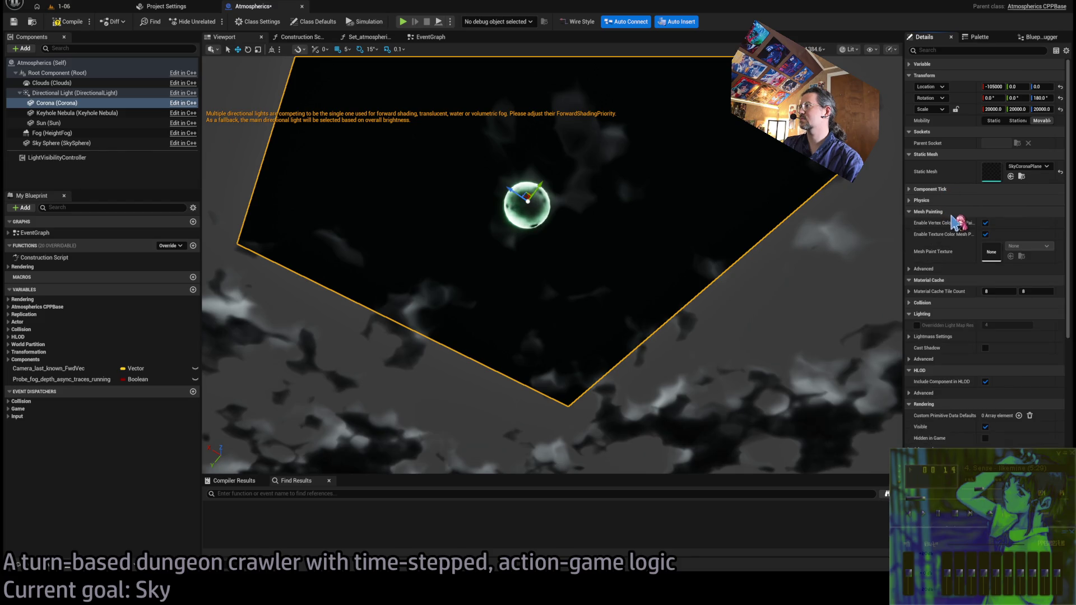
pyautogui.click(949, 216)
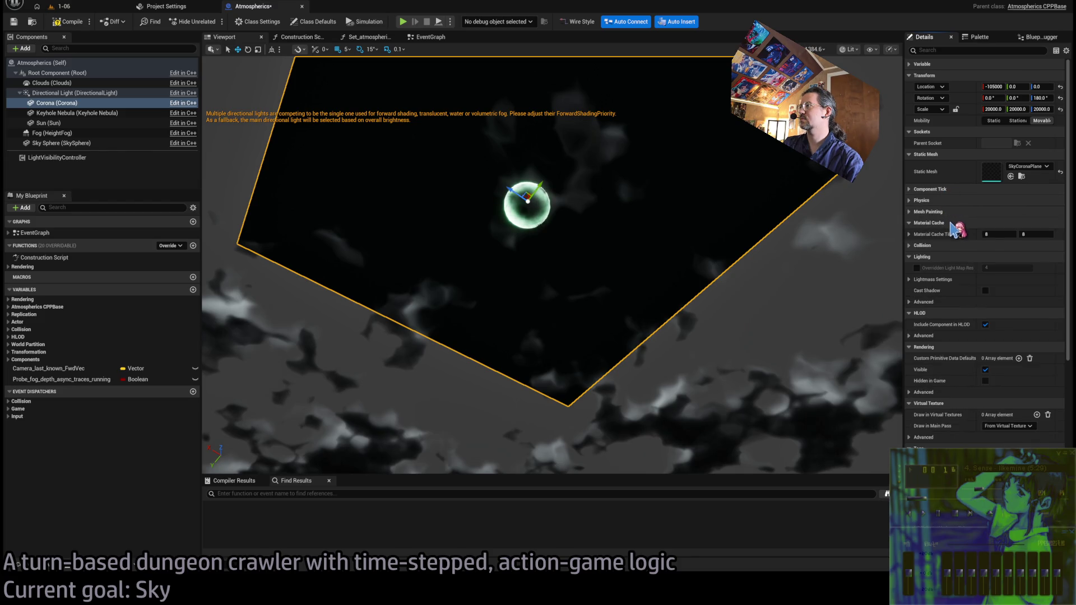
pyautogui.click(952, 223)
pyautogui.click(953, 246)
pyautogui.click(955, 257)
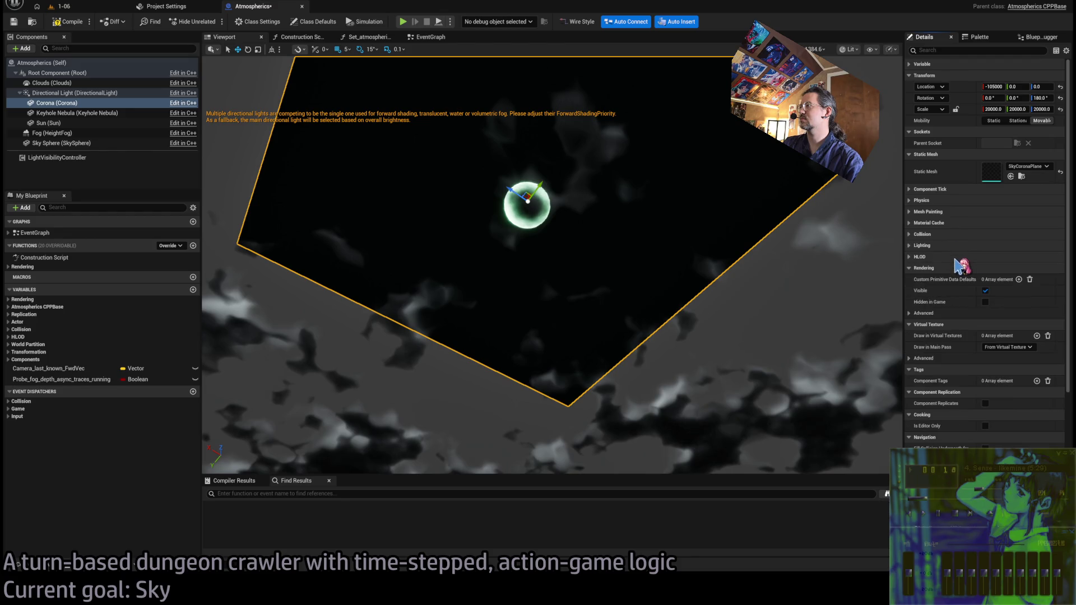
pyautogui.click(959, 269)
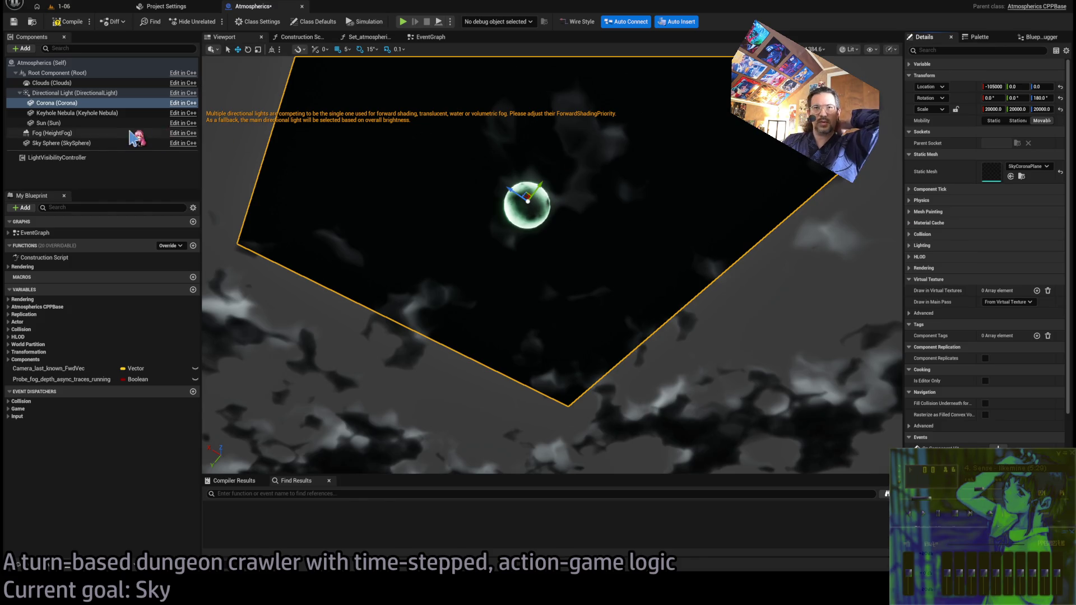
# Assign the SkyCoronaPlane material to Corona's Element 0 and compile the blueprint
pyautogui.click(78, 112)
pyautogui.click(85, 103)
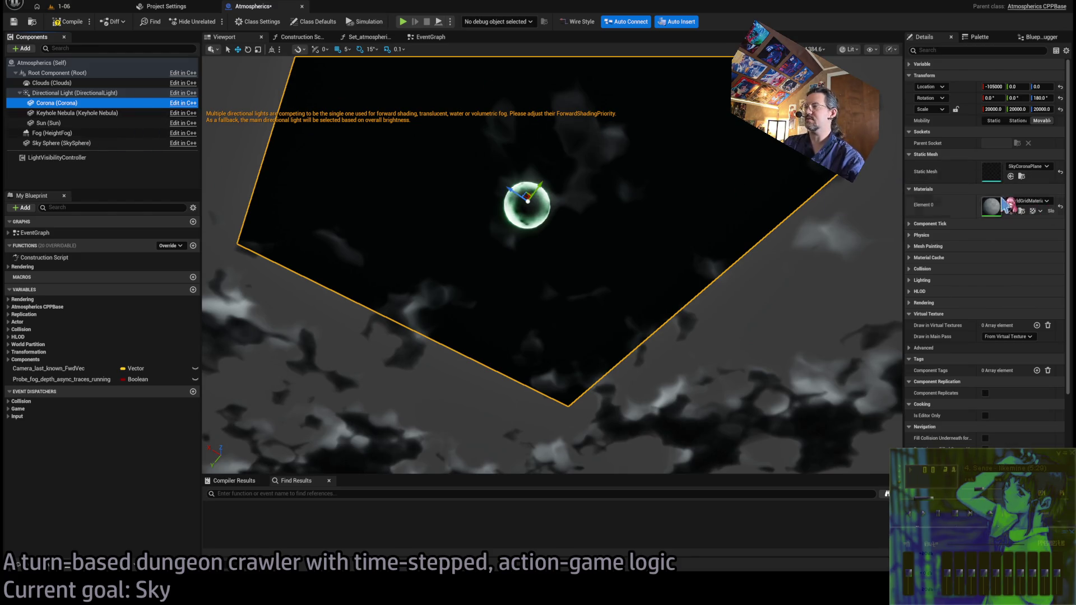
pyautogui.click(1040, 202)
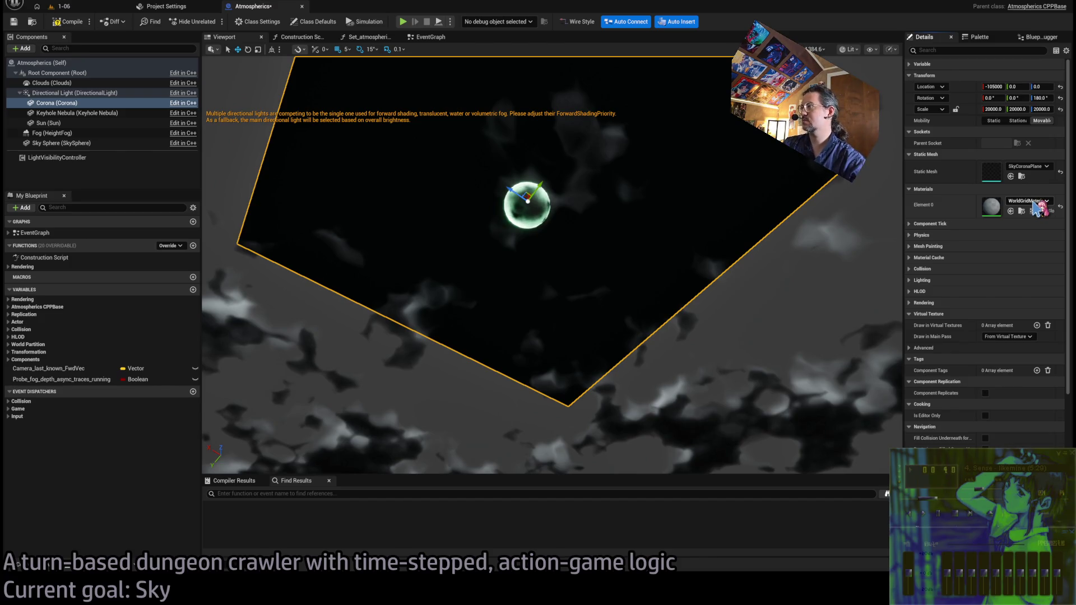
pyautogui.keyDown('shift'); pyautogui.click(1038, 206); pyautogui.keyUp('shift')
pyautogui.moveTo(805, 253)
pyautogui.mouseDown()
pyautogui.moveTo(765, 275)
pyautogui.moveTo(624, 225)
pyautogui.mouseUp()
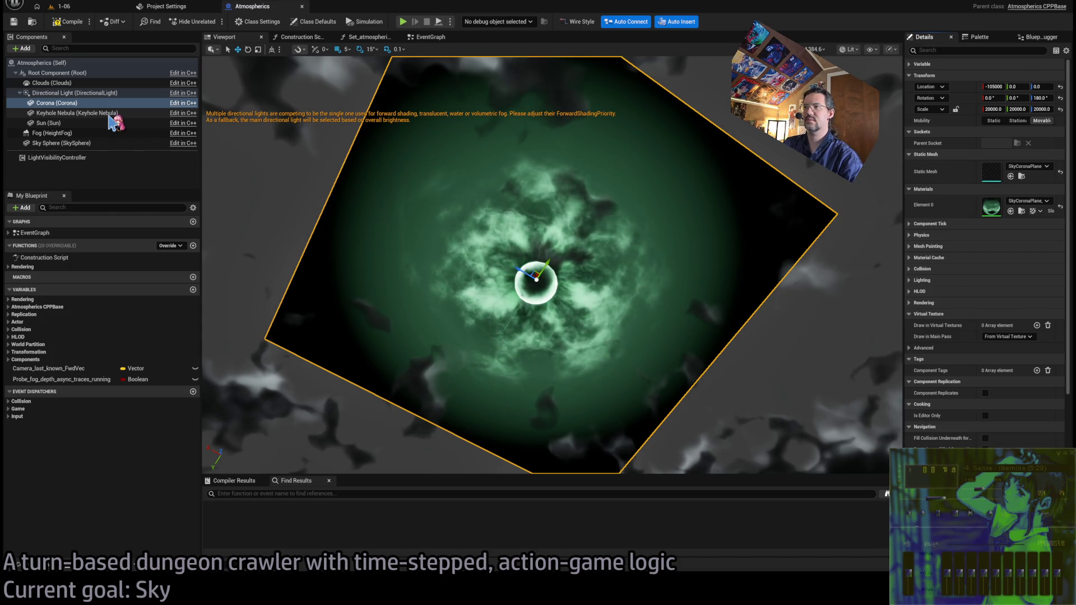
pyautogui.click(60, 24)
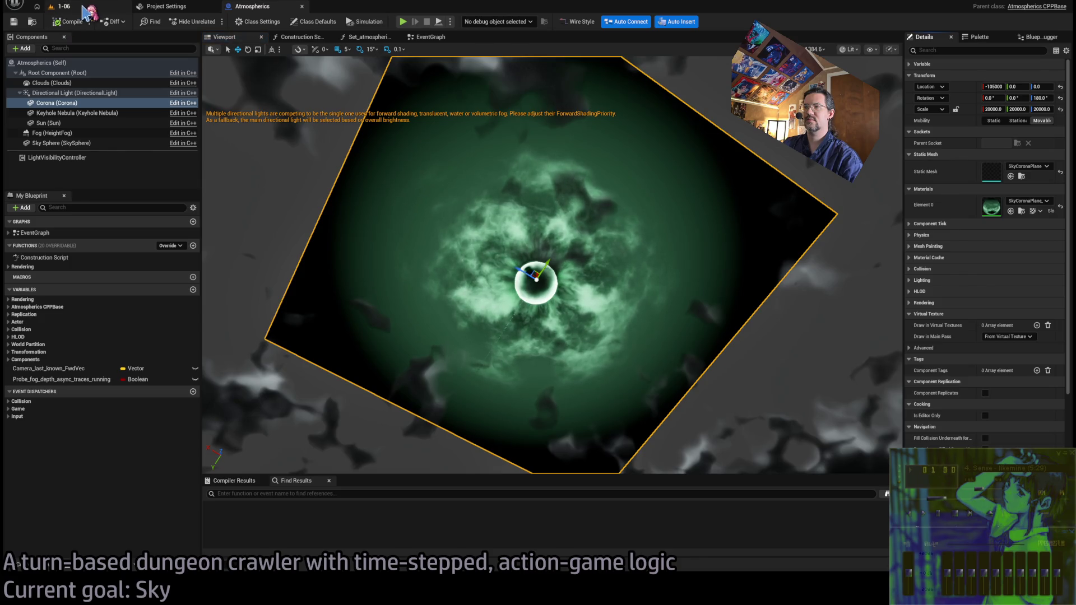
# Select Keyhole Nebula and assign the SkyKeyholeNebula_MM material to its Element 0
pyautogui.click(93, 113)
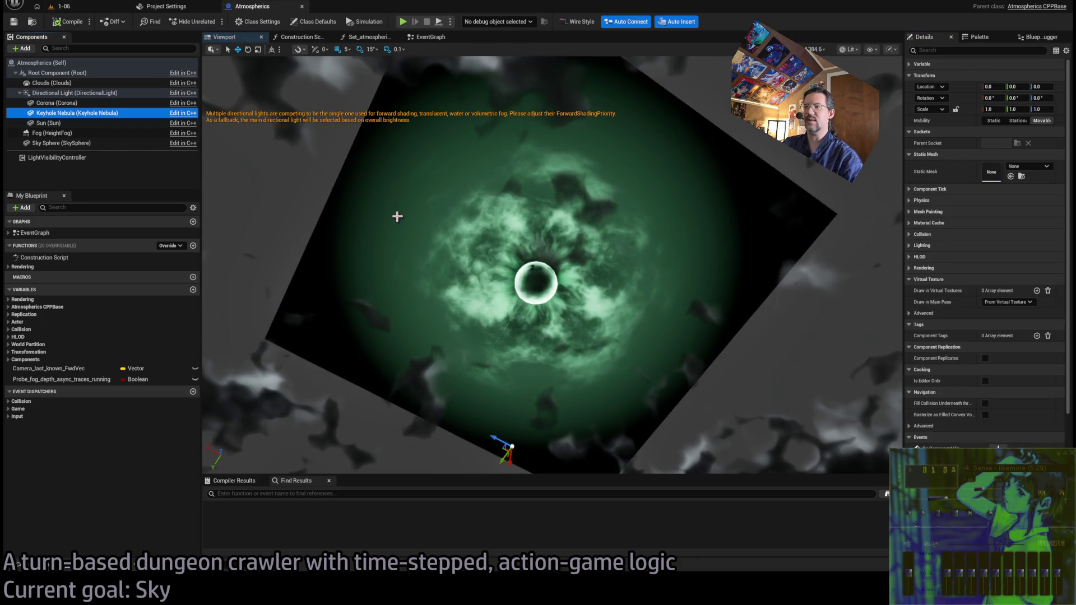
pyautogui.press('f')
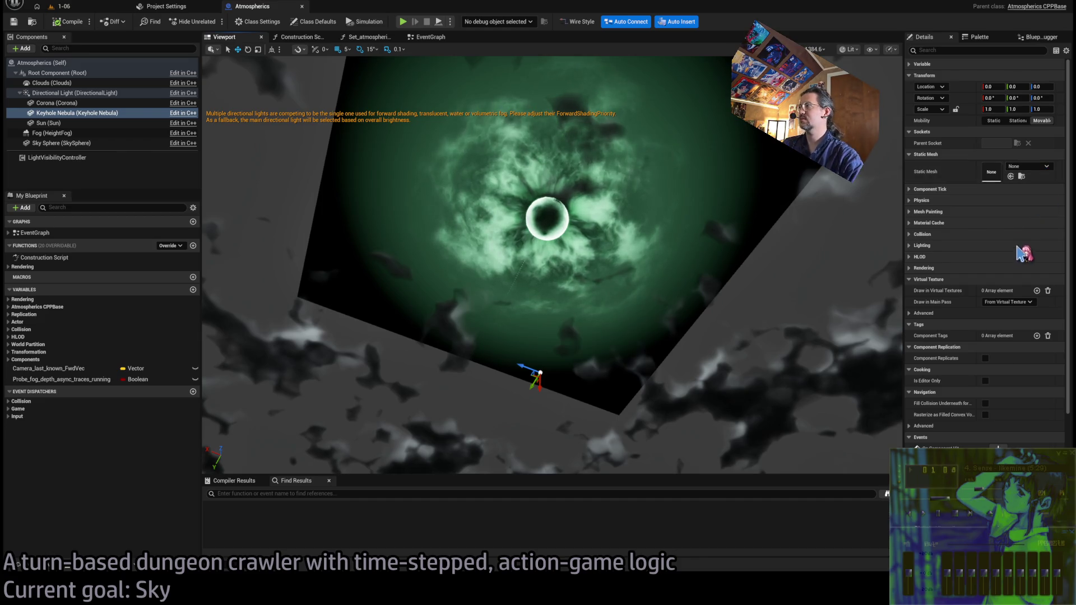
pyautogui.click(106, 113)
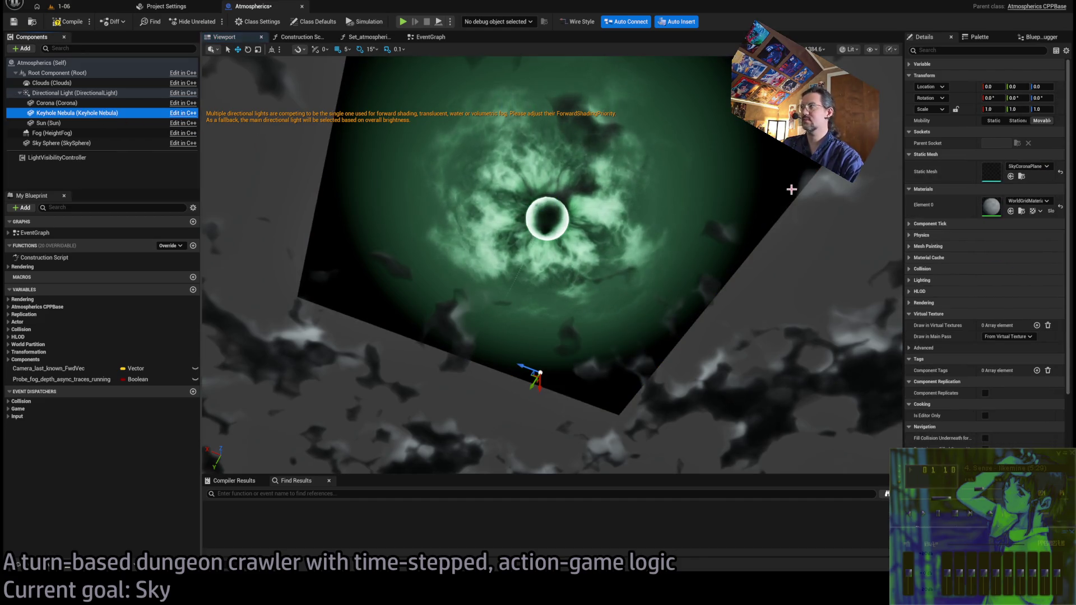
pyautogui.click(1030, 209)
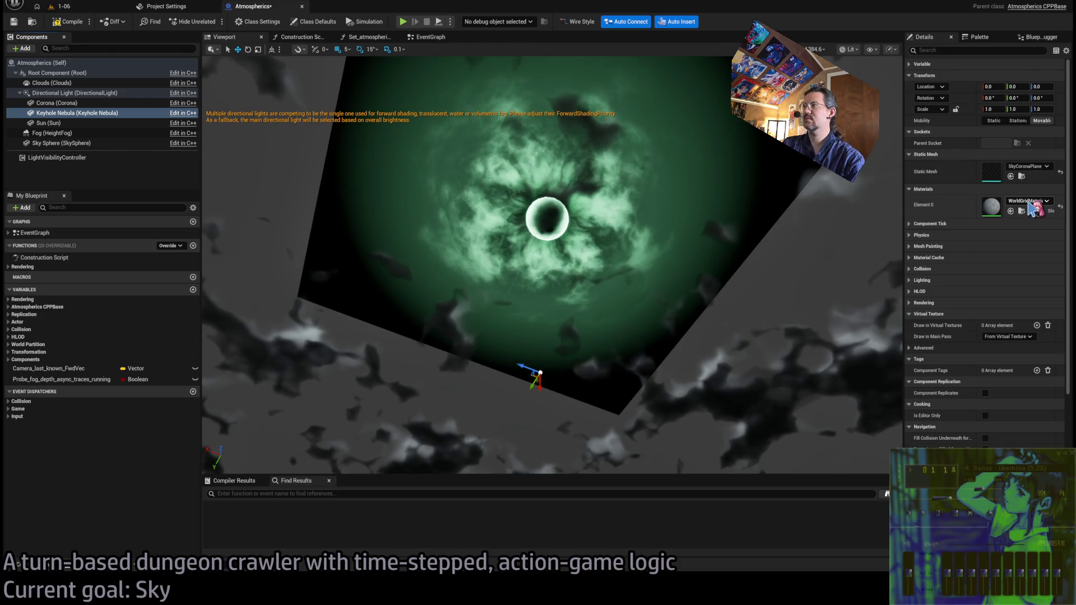
pyautogui.moveTo(630, 247); pyautogui.dragTo(631, 292)
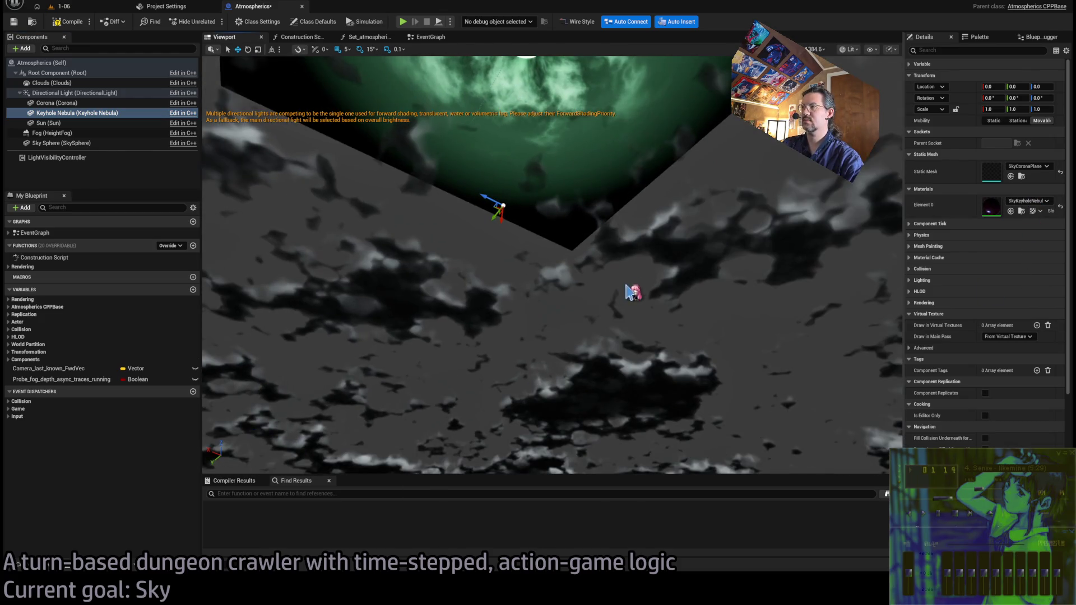
# Check SkyCoronaPlane2 in level 1-06, then scale Keyhole Nebula to 40000 on X, Y and Z
pyautogui.click(61, 6)
pyautogui.moveTo(355, 182); pyautogui.dragTo(499, 265)
pyautogui.click(499, 265)
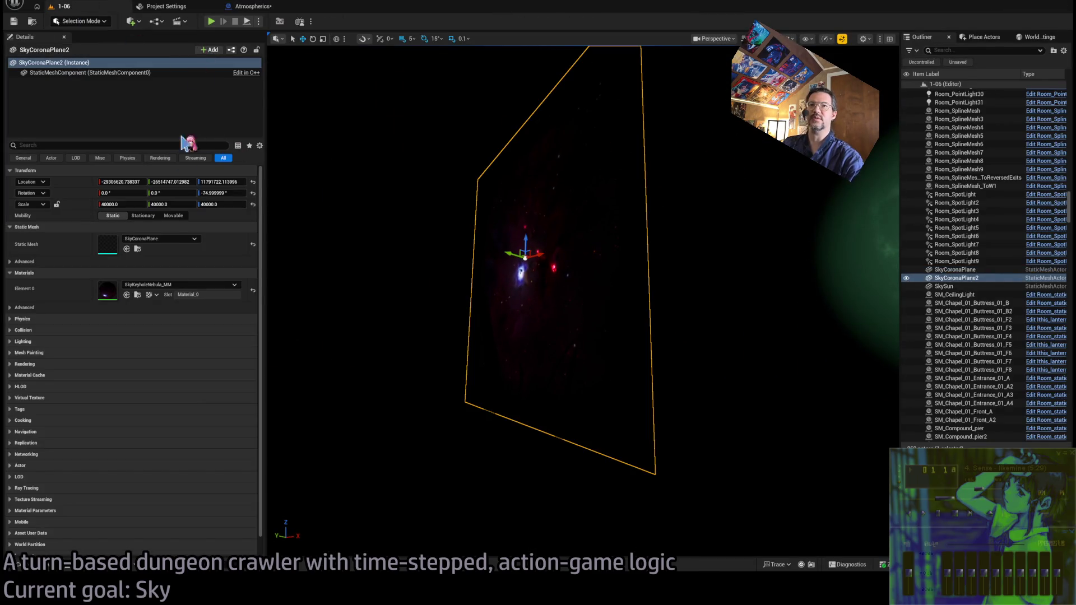
pyautogui.click(268, 6)
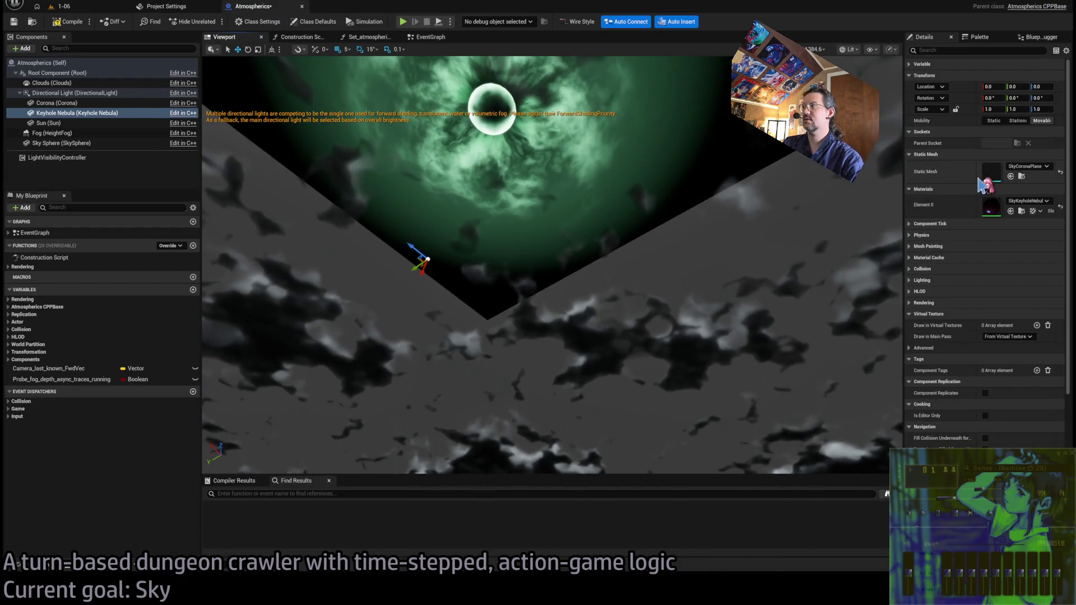
pyautogui.click(990, 98)
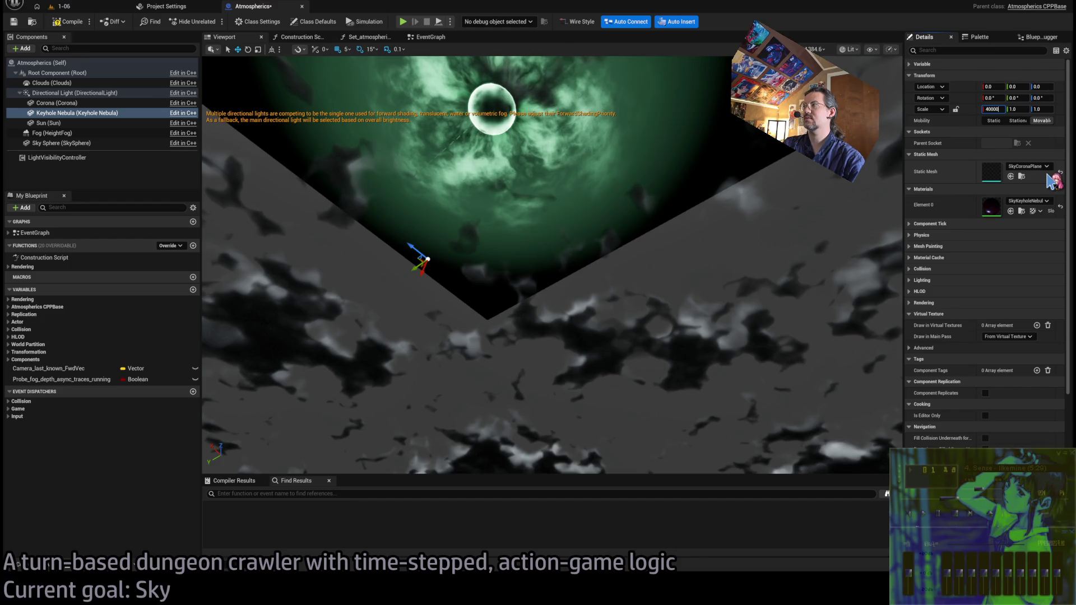
pyautogui.write('40000')
pyautogui.press('Return')
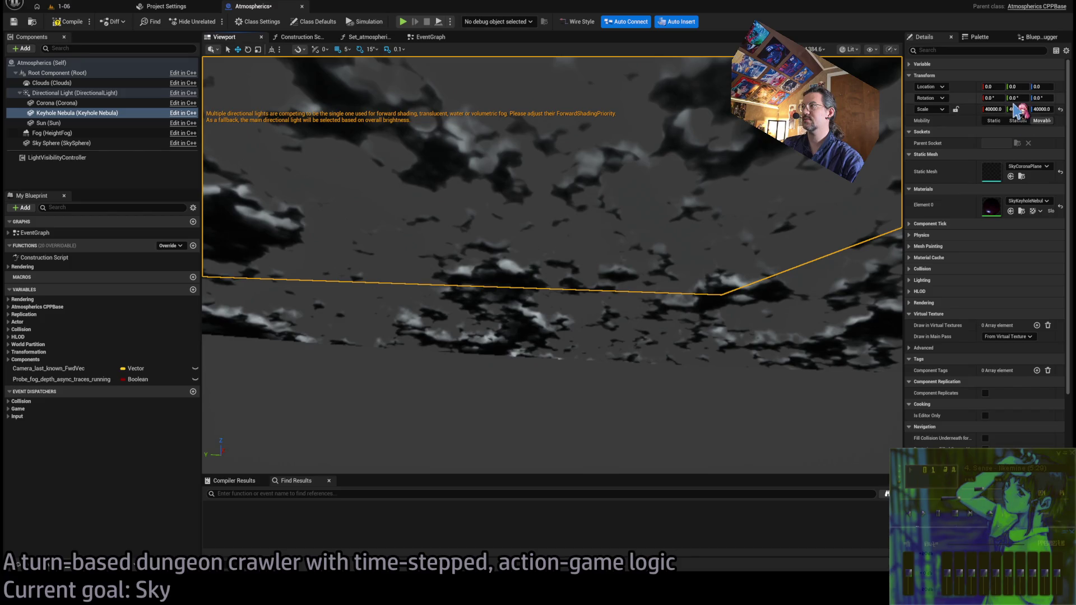
pyautogui.moveTo(802, 204)
pyautogui.mouseDown()
pyautogui.moveTo(802, 174)
pyautogui.moveTo(822, 190)
pyautogui.moveTo(822, 159)
pyautogui.mouseUp()
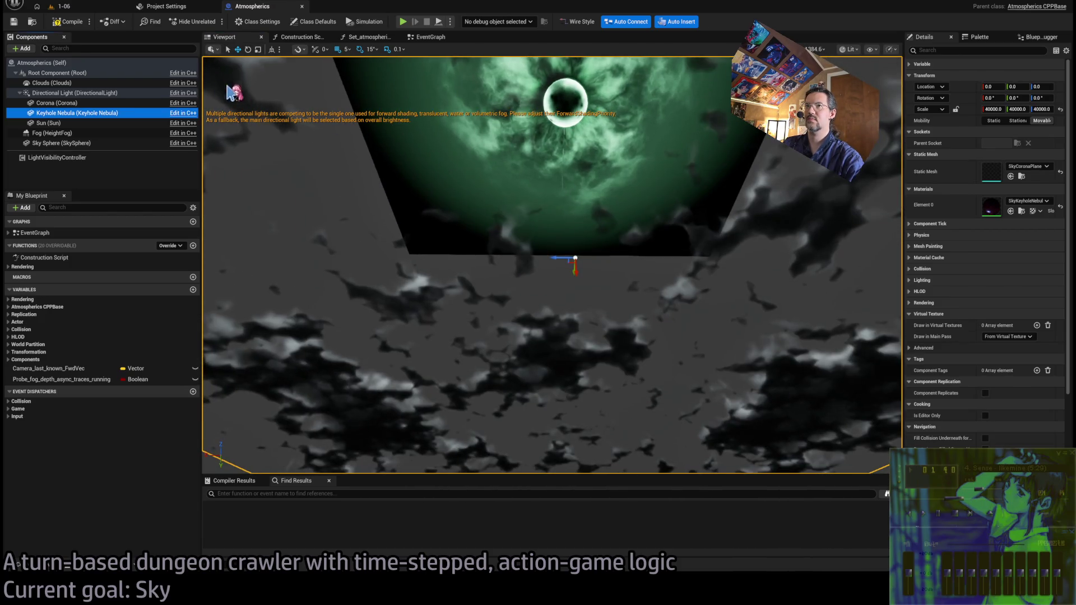
pyautogui.click(87, 8)
pyautogui.moveTo(488, 129)
pyautogui.mouseDown()
pyautogui.moveTo(616, 129)
pyautogui.moveTo(493, 129)
pyautogui.moveTo(546, 122)
pyautogui.mouseUp()
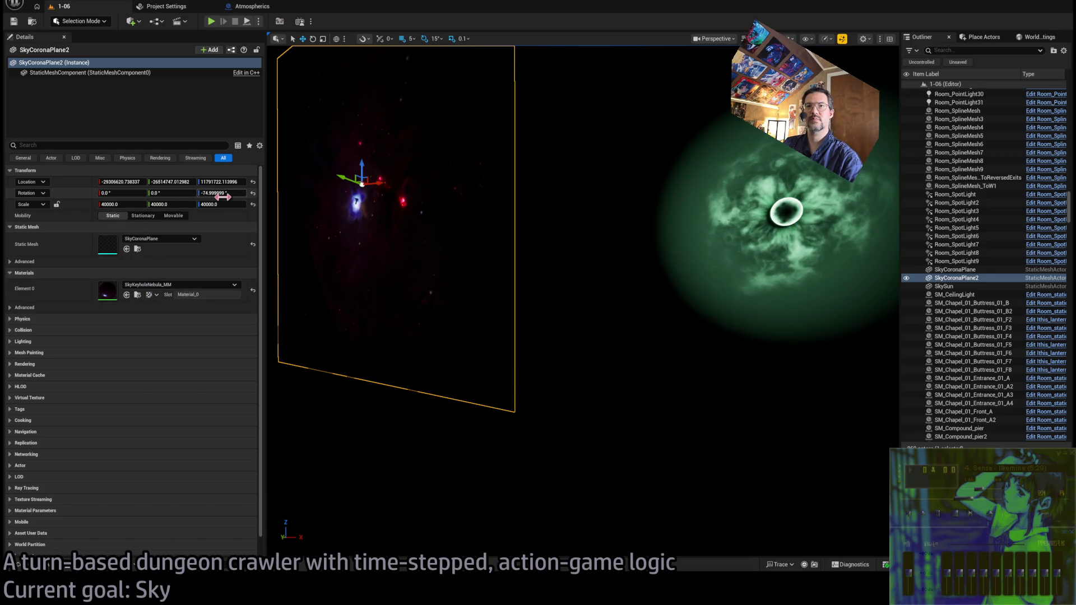
pyautogui.moveTo(811, 307); pyautogui.dragTo(765, 306)
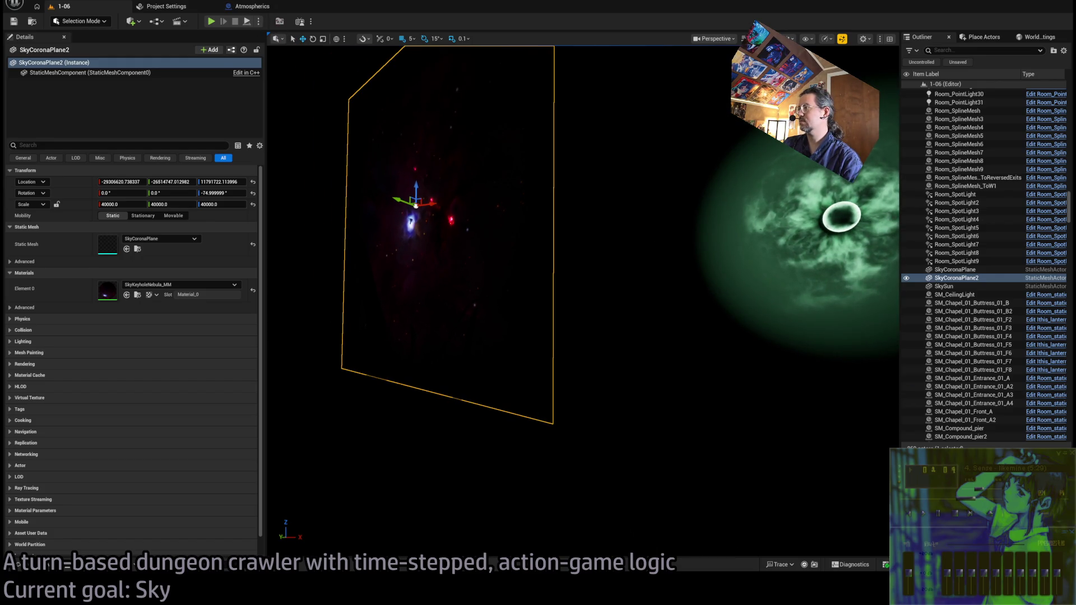
pyautogui.click(725, 382)
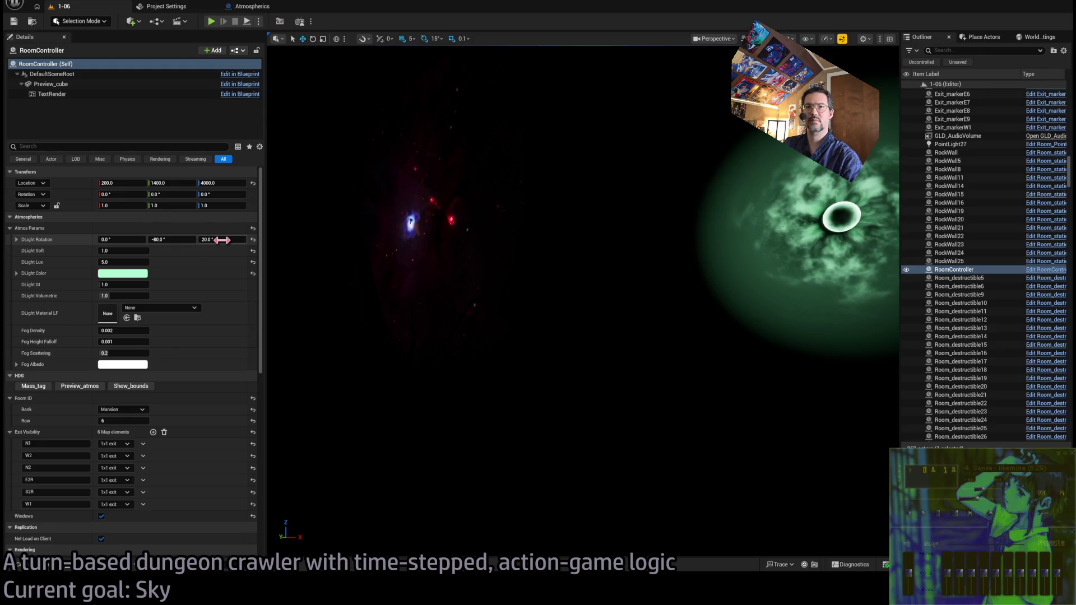
pyautogui.click(264, 7)
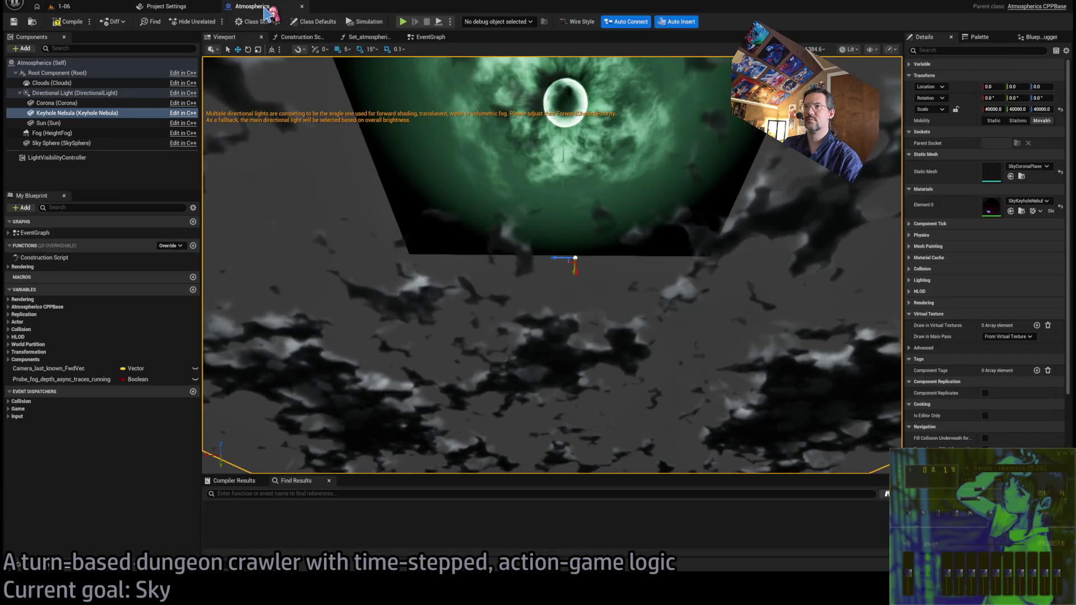
# Rotate the Directional Light to shift the sun, then tilt Keyhole Nebula to -60° Rotation Y and move it
pyautogui.click(73, 93)
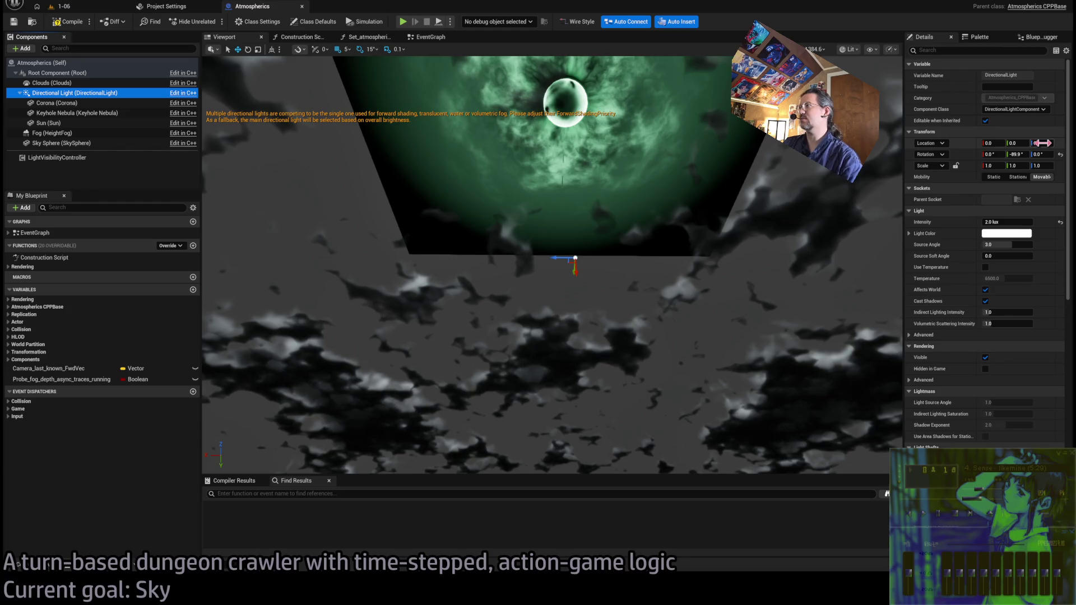
pyautogui.moveTo(1037, 155); pyautogui.dragTo(998, 155)
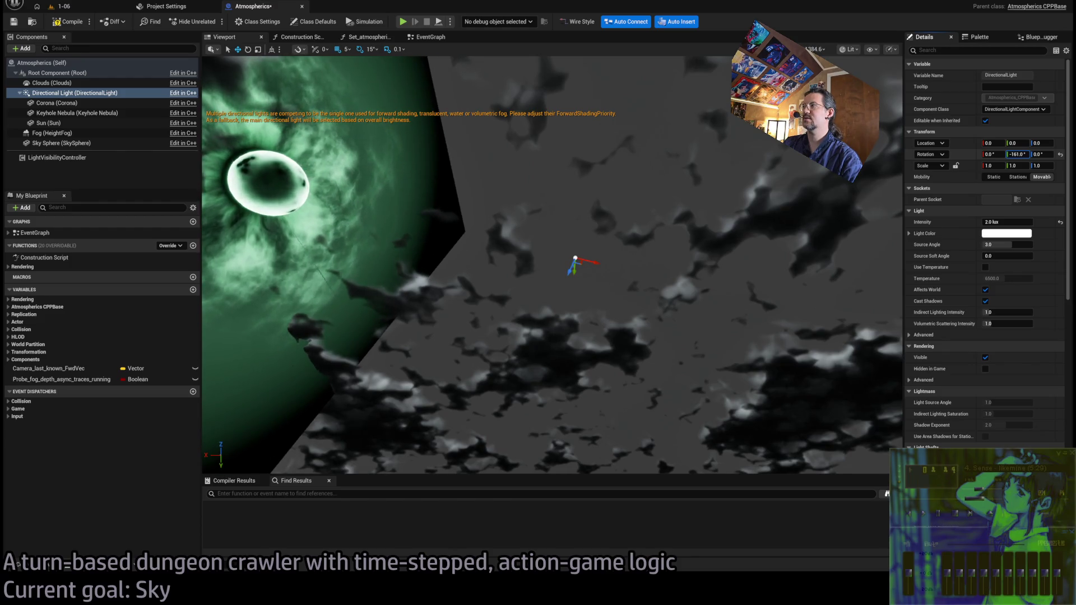
pyautogui.click(538, 180)
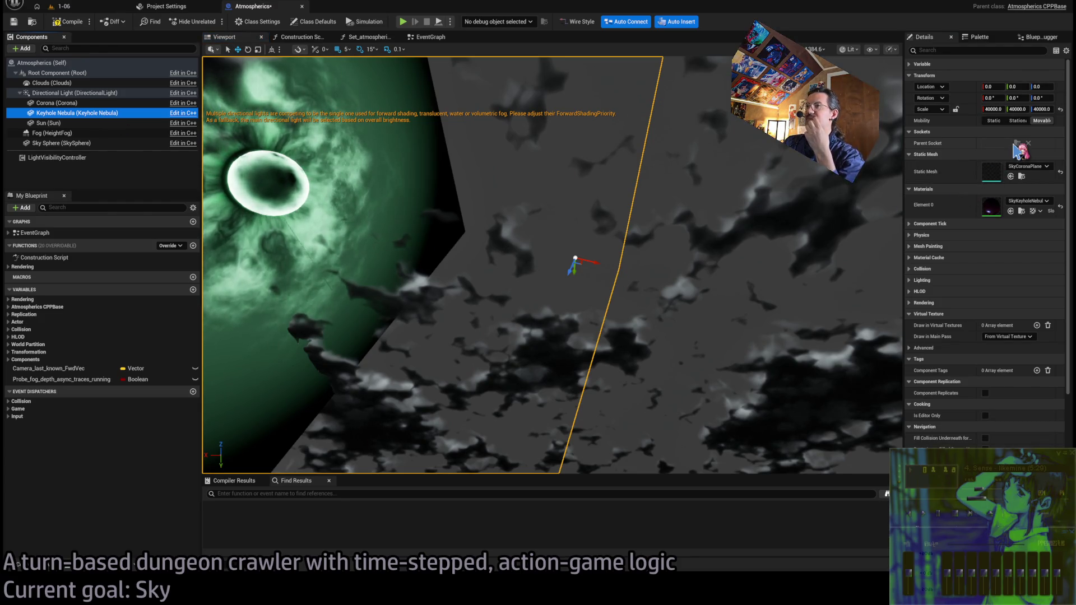
pyautogui.moveTo(1041, 97)
pyautogui.mouseDown()
pyautogui.moveTo(961, 97)
pyautogui.moveTo(1016, 98)
pyautogui.mouseUp()
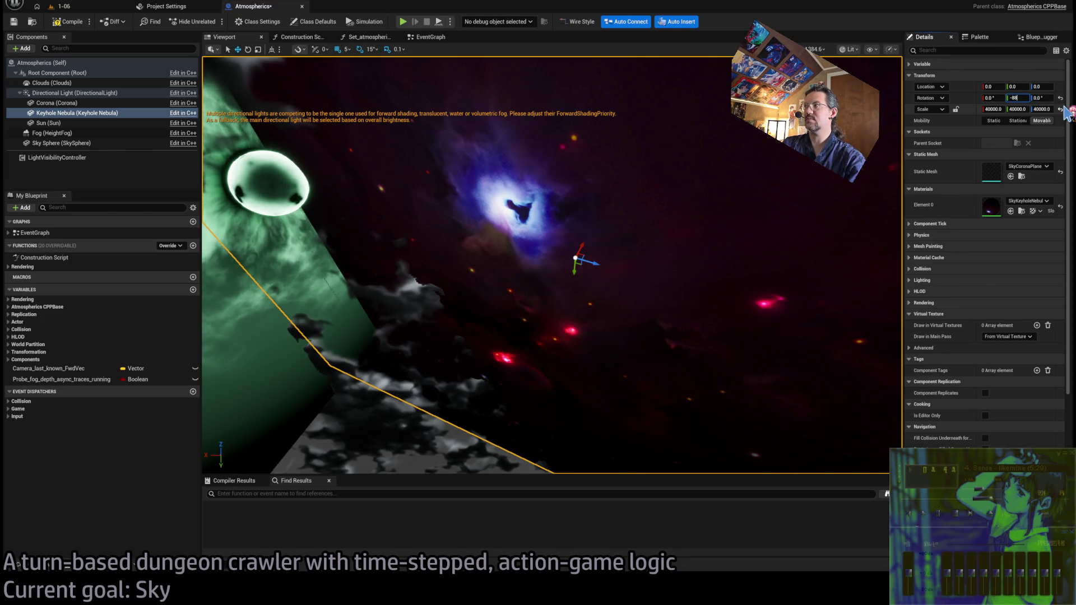
pyautogui.press('Return')
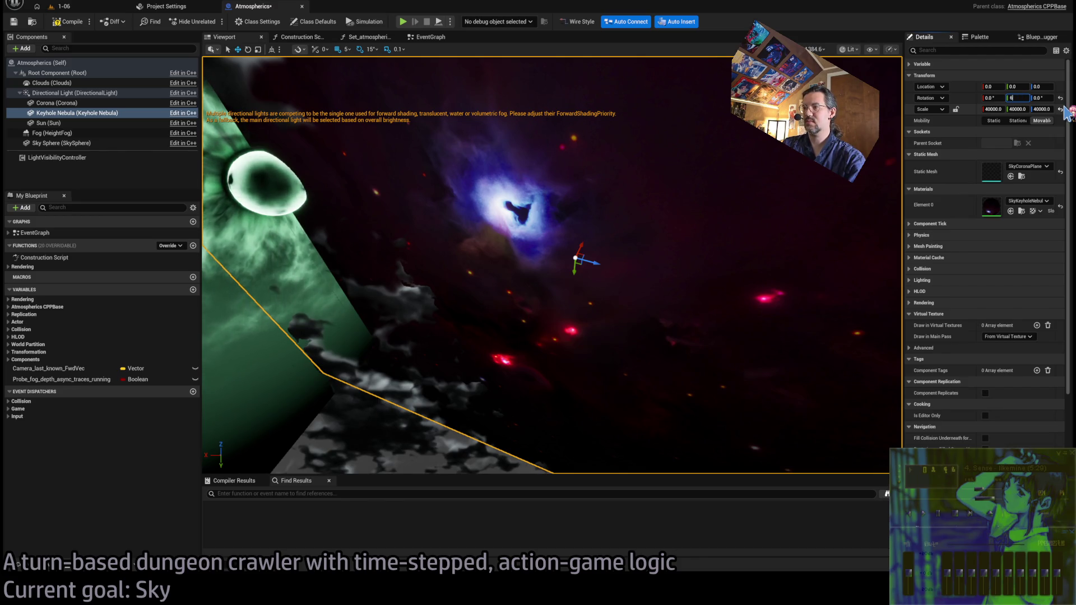
pyautogui.press('Return')
pyautogui.write('-')
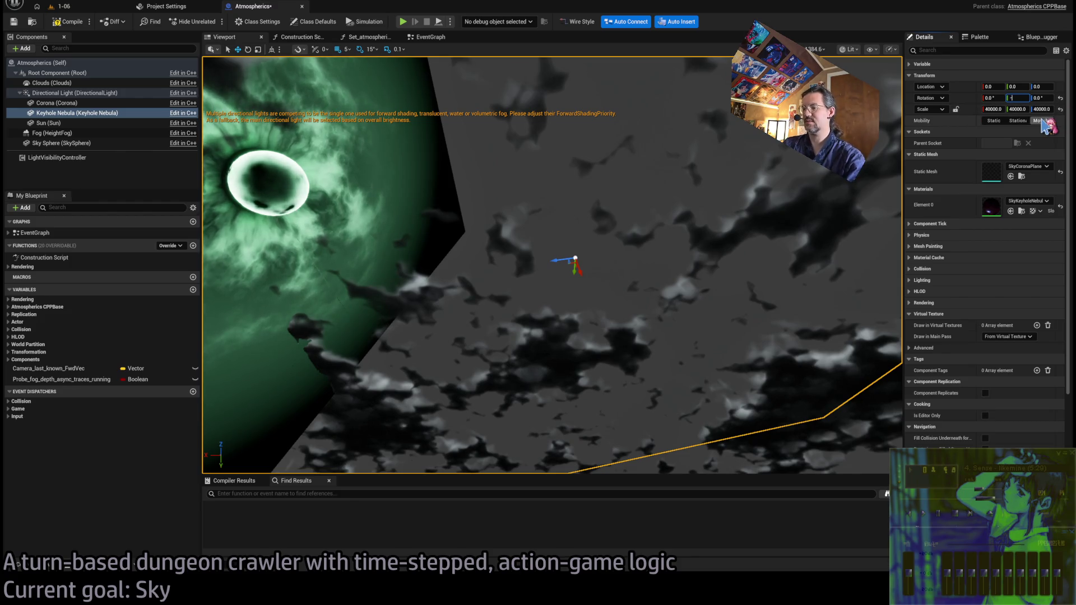
pyautogui.write('60')
pyautogui.press('Return')
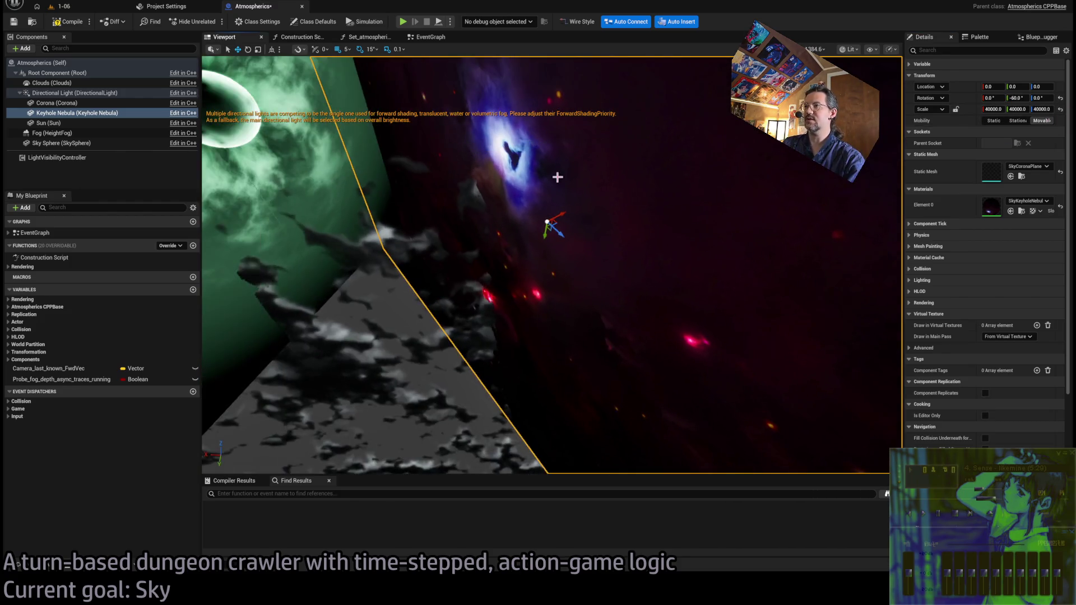
pyautogui.moveTo(564, 213)
pyautogui.mouseDown()
pyautogui.moveTo(560, 221)
pyautogui.moveTo(714, 79)
pyautogui.moveTo(783, 235)
pyautogui.moveTo(736, 183)
pyautogui.mouseUp()
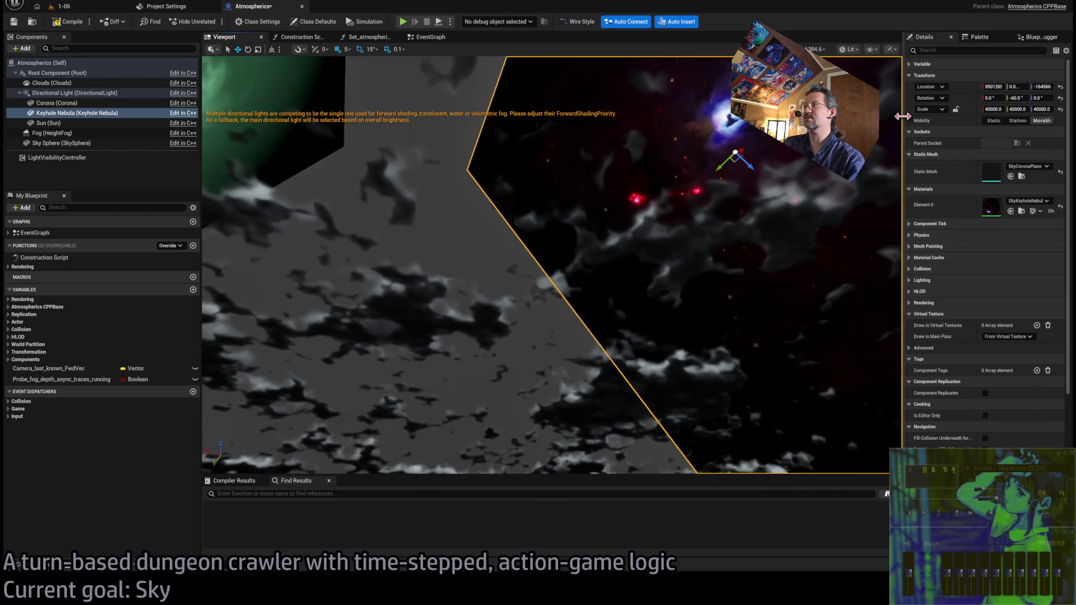
pyautogui.moveTo(903, 132); pyautogui.dragTo(663, 132)
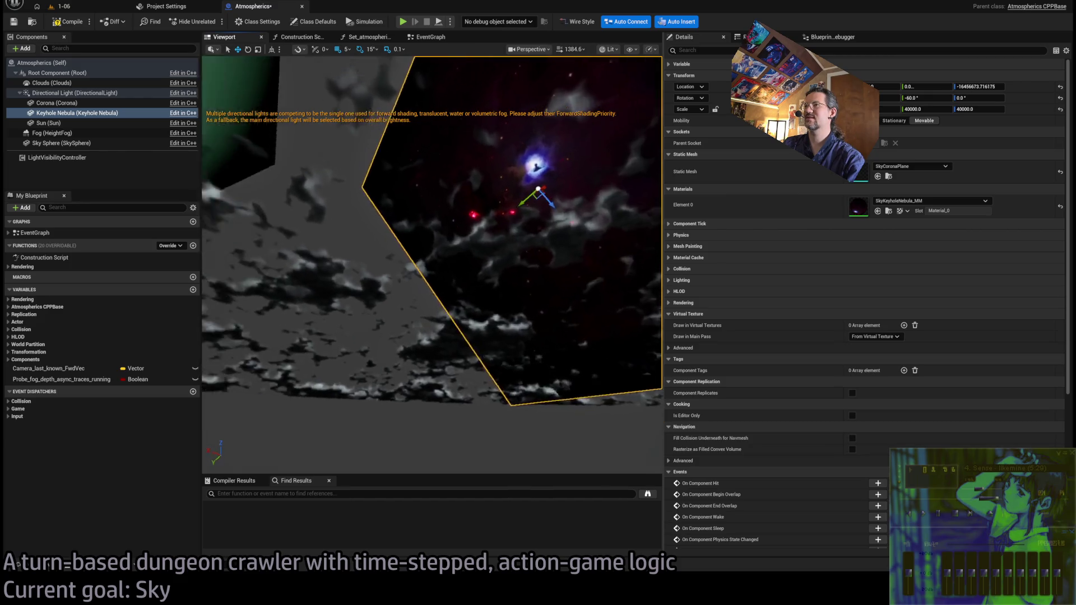
# Look across the sky at the nebula and green planet, then drag the Corona plane down and left
pyautogui.moveTo(590, 191); pyautogui.dragTo(590, 191)
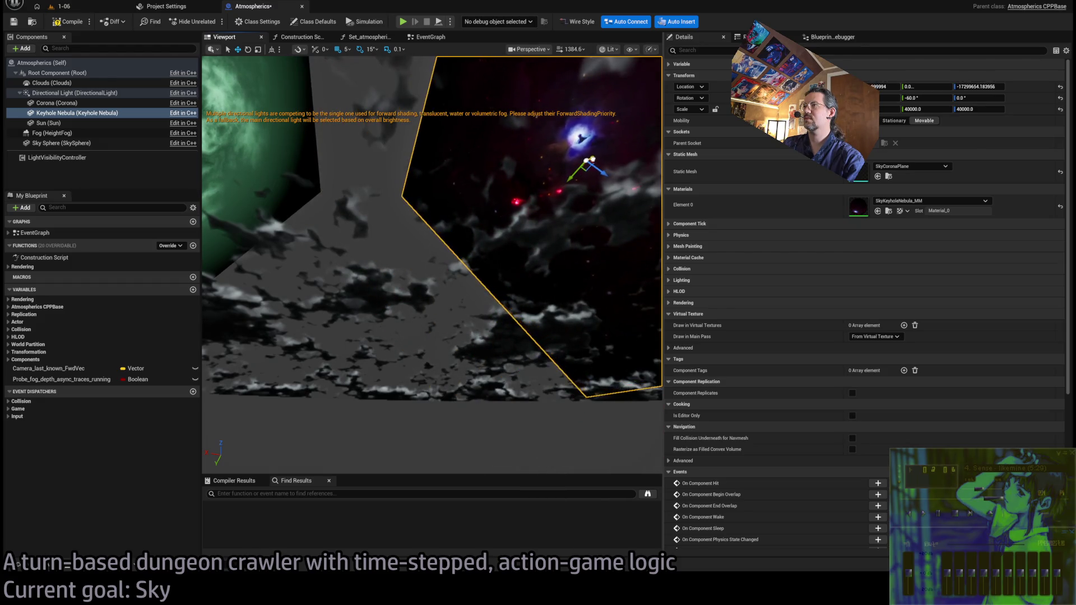
pyautogui.click(401, 242)
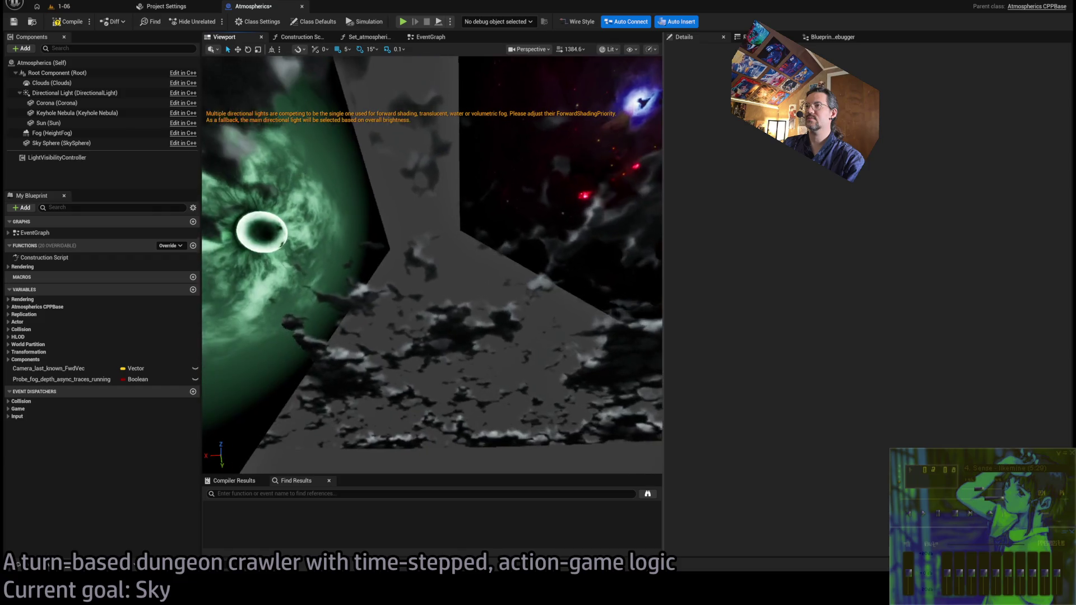
pyautogui.moveTo(465, 235); pyautogui.dragTo(452, 236)
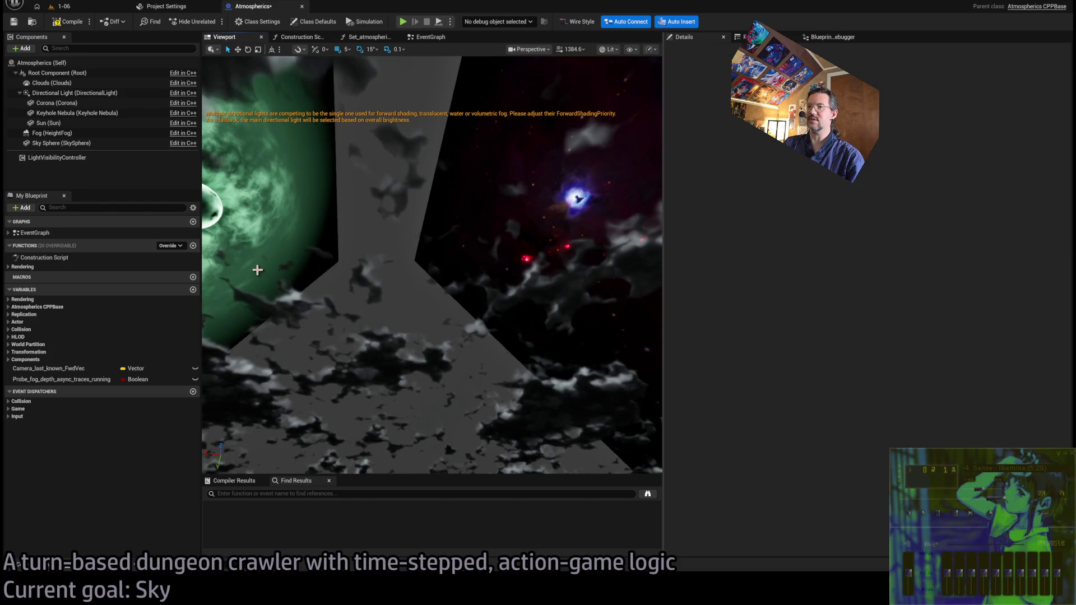
pyautogui.moveTo(548, 221); pyautogui.dragTo(547, 221)
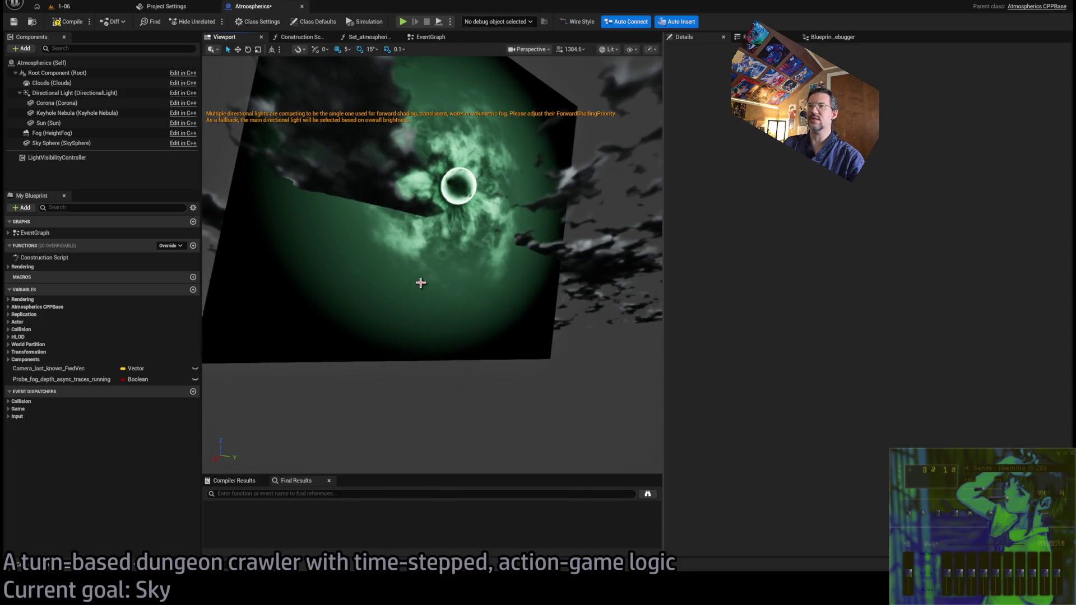
pyautogui.click(421, 283)
pyautogui.moveTo(445, 195); pyautogui.dragTo(387, 228)
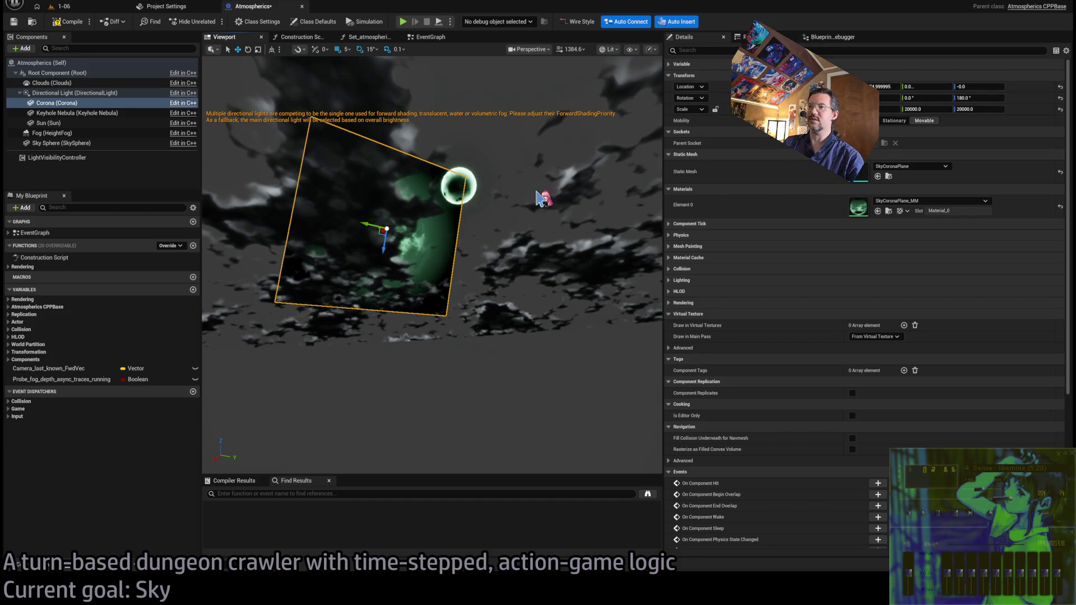
# Turn toward the nebula and drag the Keyhole Nebula plane to a new position
pyautogui.moveTo(547, 216); pyautogui.dragTo(588, 207)
pyautogui.moveTo(492, 295); pyautogui.dragTo(492, 295)
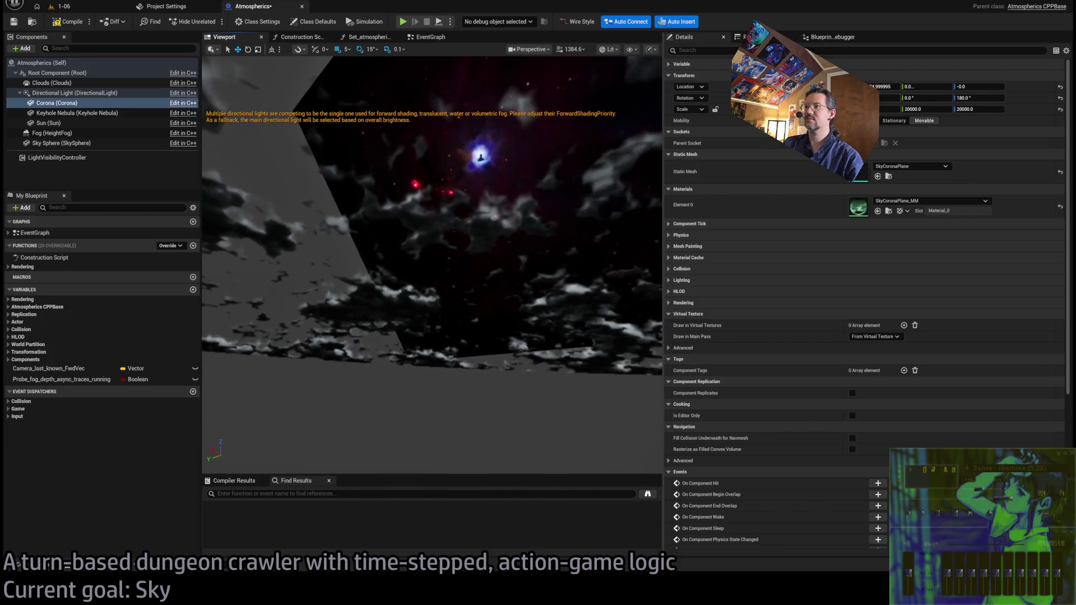
pyautogui.click(493, 296)
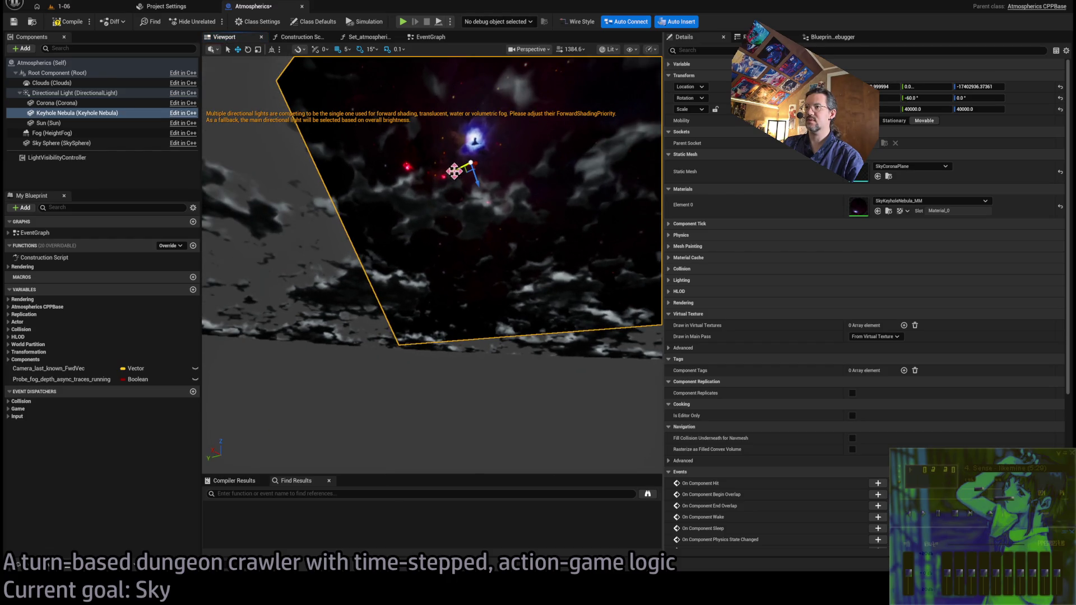
pyautogui.moveTo(478, 164)
pyautogui.mouseDown()
pyautogui.moveTo(457, 159)
pyautogui.moveTo(548, 159)
pyautogui.moveTo(516, 169)
pyautogui.moveTo(473, 159)
pyautogui.moveTo(497, 185)
pyautogui.moveTo(552, 168)
pyautogui.moveTo(504, 168)
pyautogui.moveTo(478, 184)
pyautogui.moveTo(496, 175)
pyautogui.moveTo(404, 291)
pyautogui.mouseUp()
# Set the Corona plane's Y and Z scale to 40000 and nudge its position slightly
pyautogui.click(394, 299)
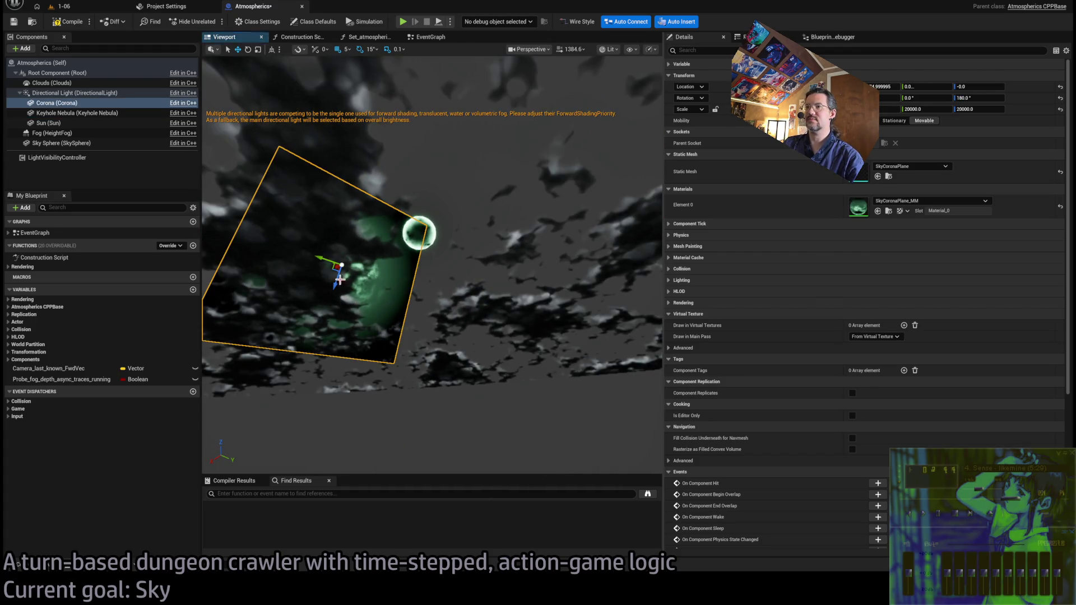
pyautogui.moveTo(340, 278)
pyautogui.mouseDown()
pyautogui.moveTo(385, 240)
pyautogui.moveTo(346, 261)
pyautogui.moveTo(372, 248)
pyautogui.moveTo(359, 257)
pyautogui.mouseUp()
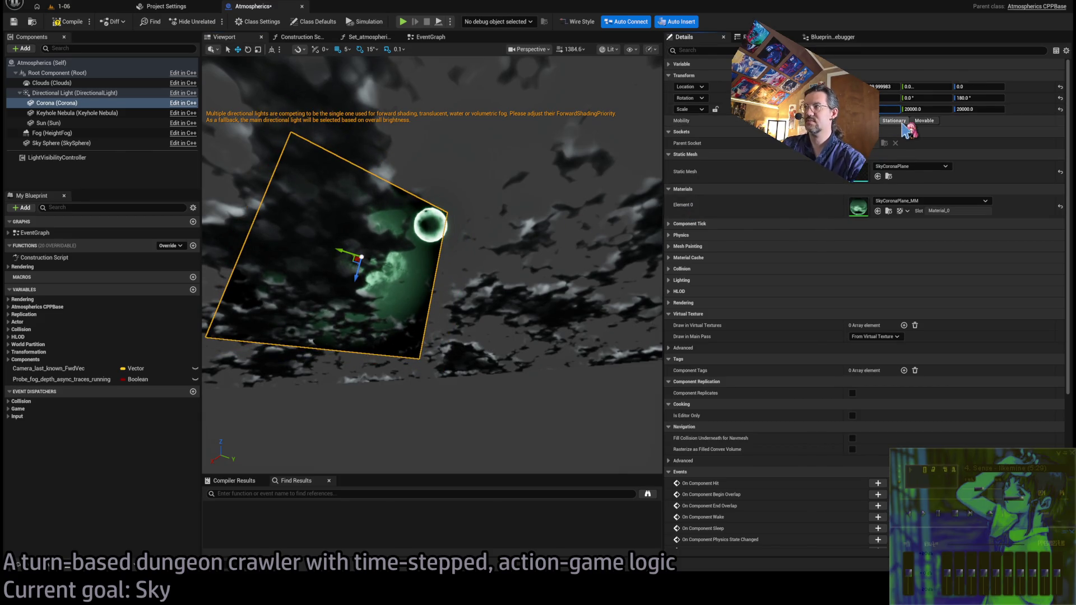
pyautogui.press('Tab')
pyautogui.write('00')
pyautogui.press('Return')
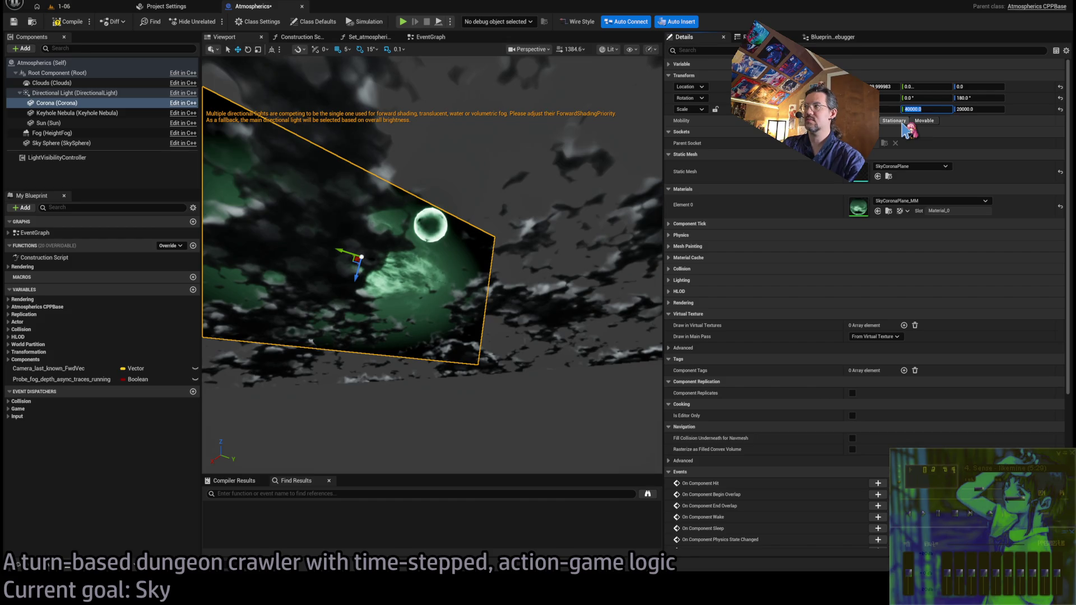
pyautogui.press('Tab')
pyautogui.write('40000')
pyautogui.press('Return')
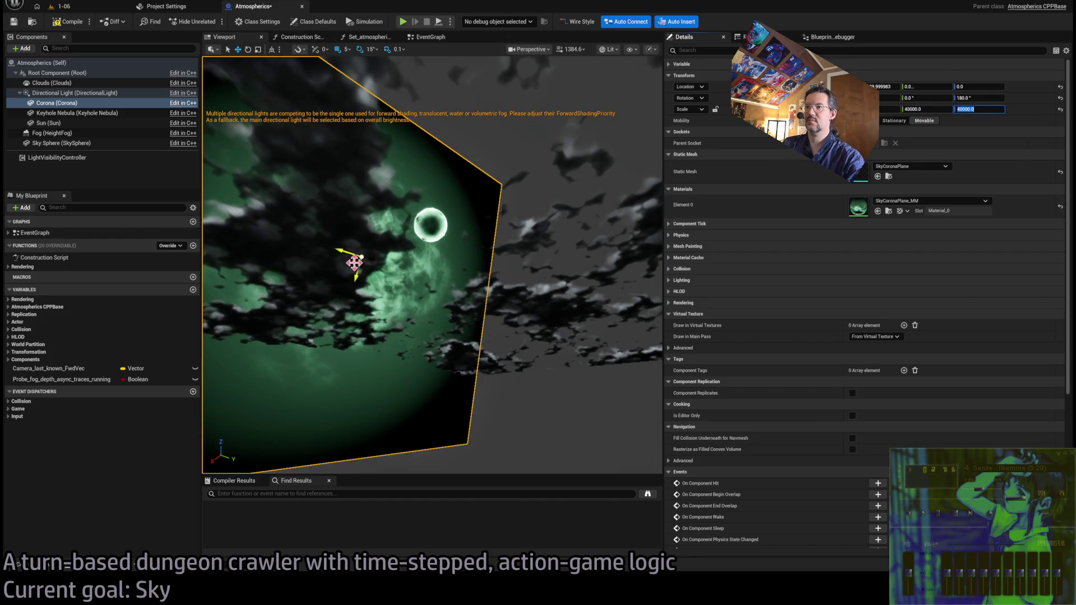
pyautogui.moveTo(353, 259)
pyautogui.mouseDown()
pyautogui.moveTo(320, 264)
pyautogui.moveTo(332, 270)
pyautogui.mouseUp()
pyautogui.click(883, 86)
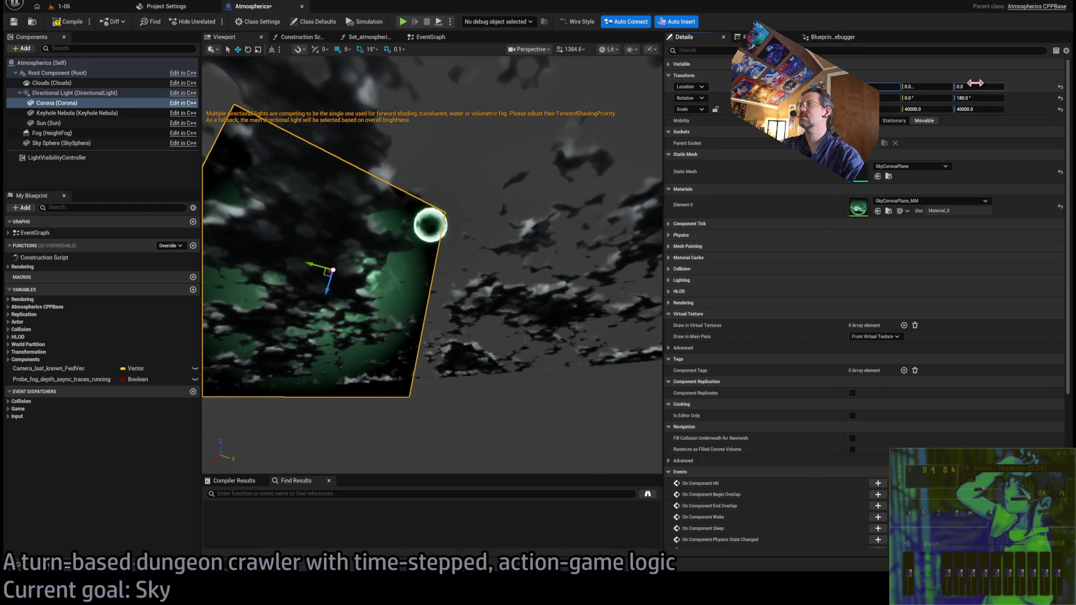
pyautogui.moveTo(612, 239)
pyautogui.mouseDown()
pyautogui.moveTo(611, 252)
pyautogui.moveTo(430, 238)
pyautogui.mouseUp()
pyautogui.click(431, 238)
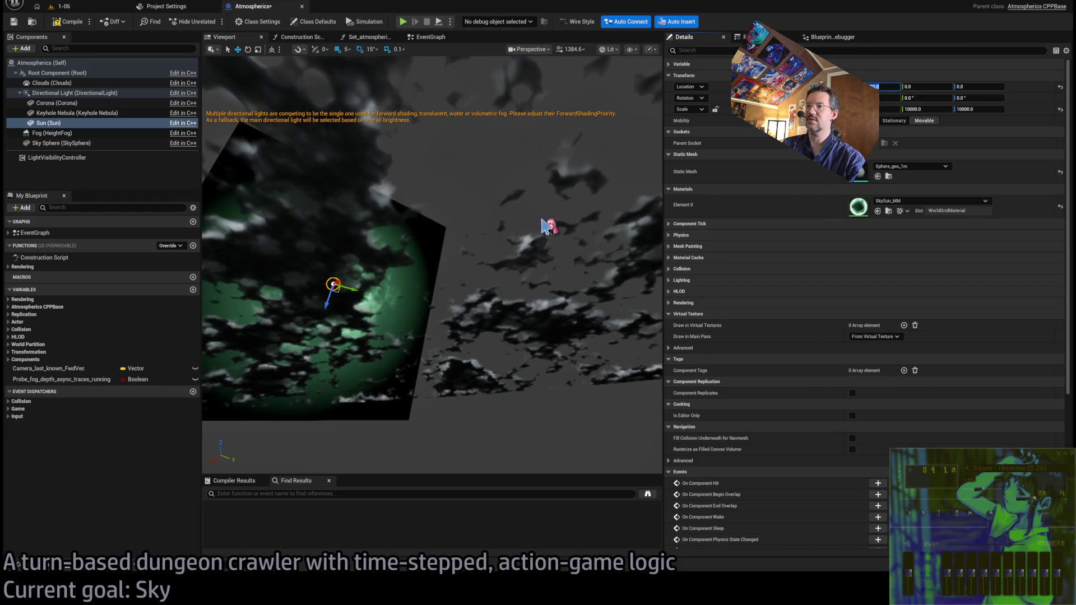
# Frame the Sun and set its Y and Z scale to 20000
pyautogui.press('f')
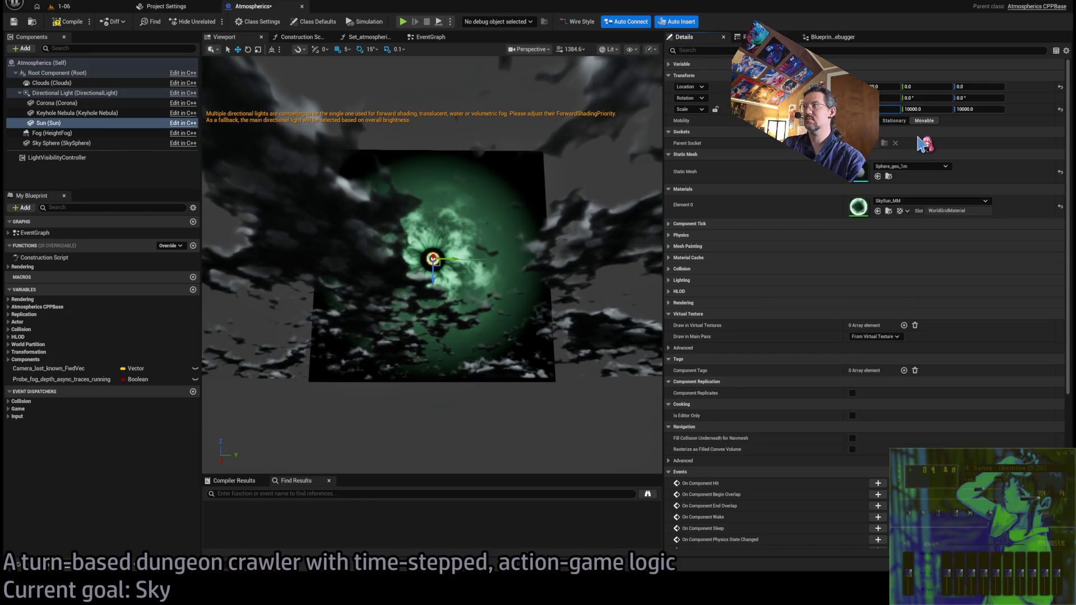
pyautogui.press('Tab')
pyautogui.write('000')
pyautogui.press('Tab')
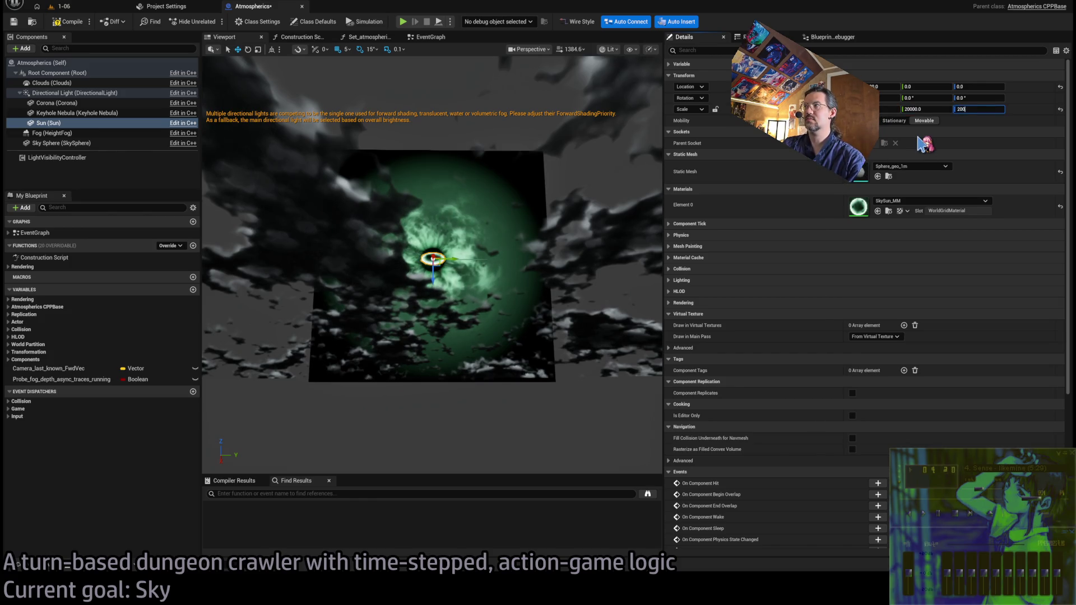
# Select the Keyhole Nebula plane and set its Y and Z scale to 60000
pyautogui.moveTo(659, 238); pyautogui.dragTo(659, 238)
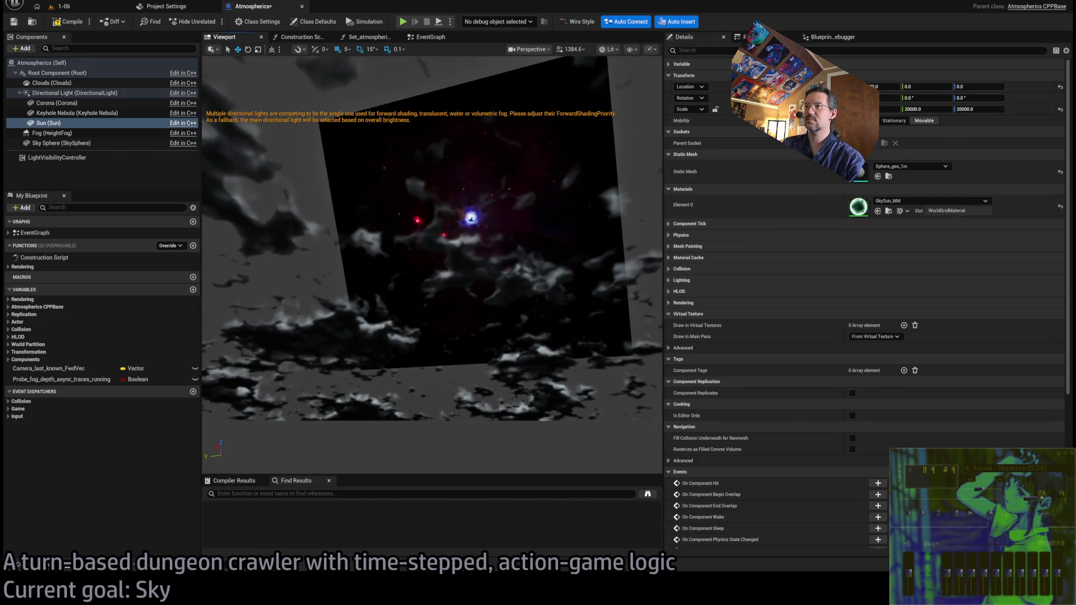
pyautogui.moveTo(538, 218); pyautogui.dragTo(538, 219)
pyautogui.click(566, 243)
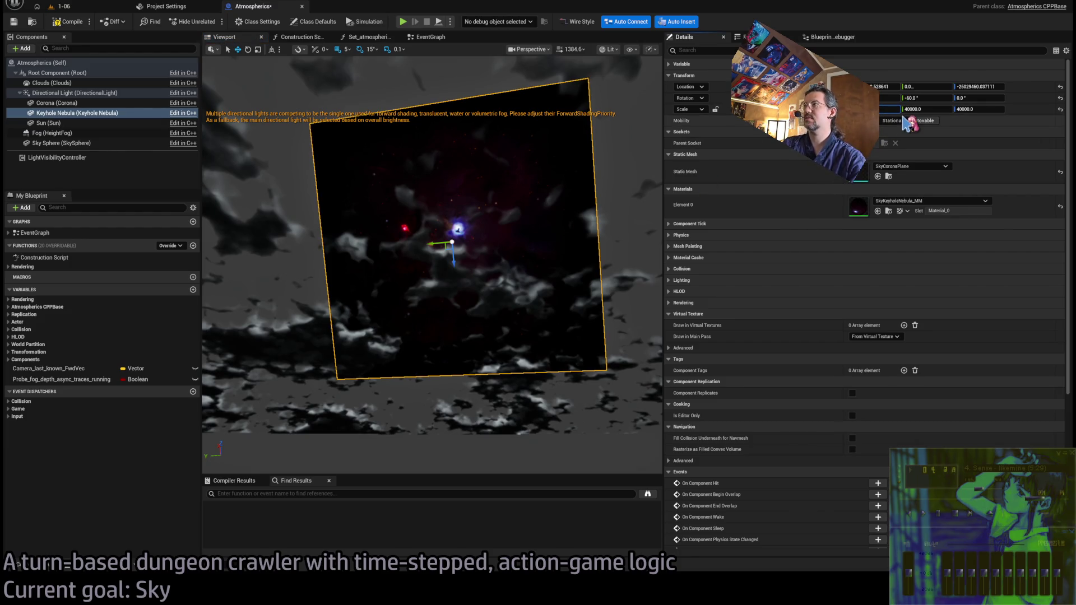
pyautogui.press('Tab')
pyautogui.write('60000')
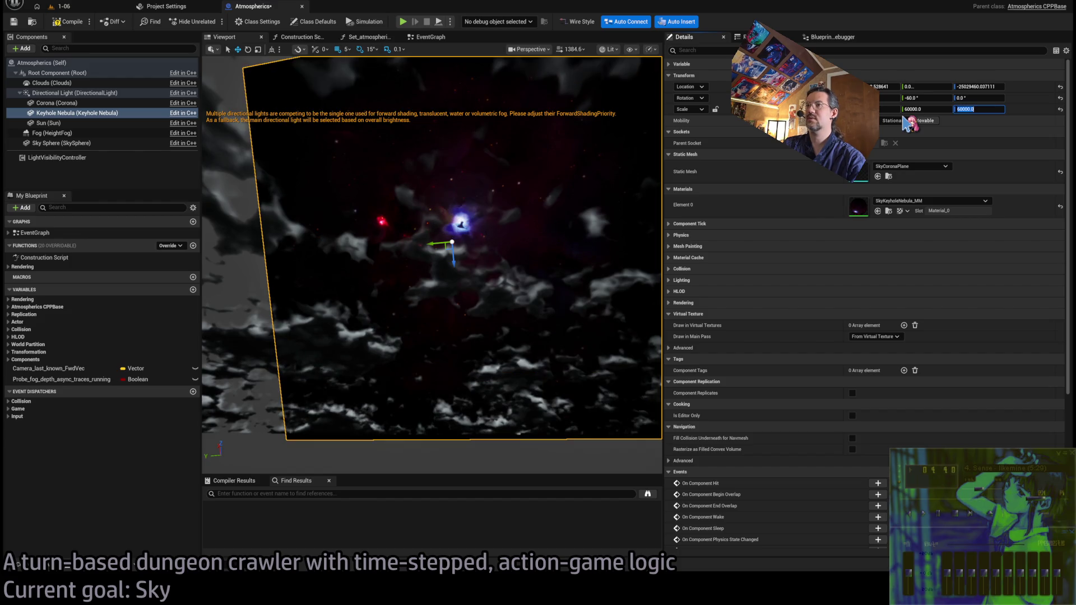
pyautogui.press('Return')
pyautogui.moveTo(504, 280); pyautogui.dragTo(504, 281)
pyautogui.moveTo(432, 224); pyautogui.dragTo(432, 224)
pyautogui.moveTo(503, 191); pyautogui.dragTo(503, 190)
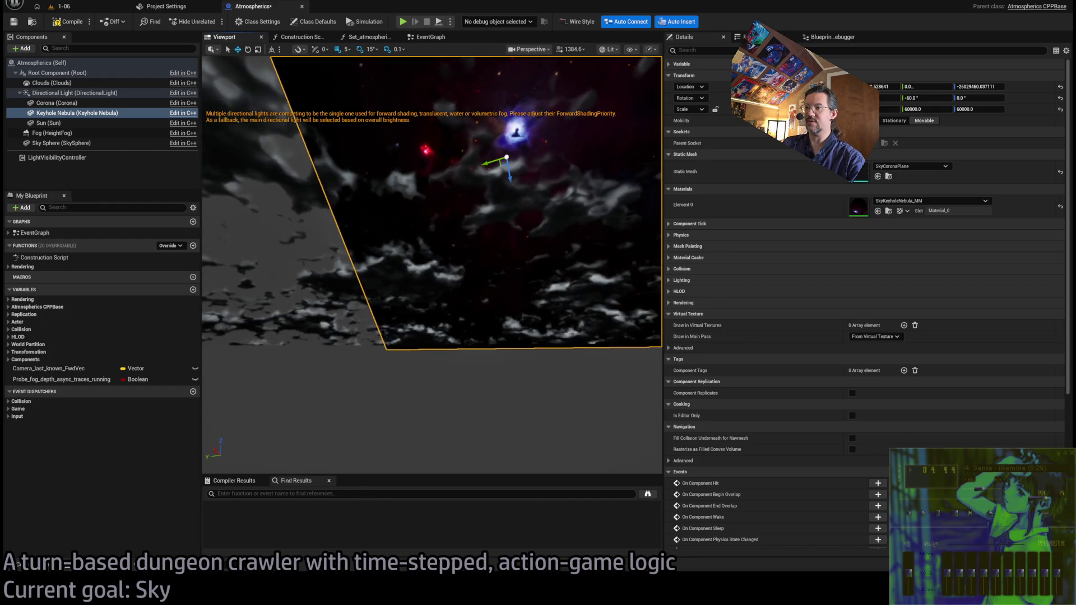
# Set the Keyhole Nebula plane's Mobility to Movable and reselect it
pyautogui.click(878, 86)
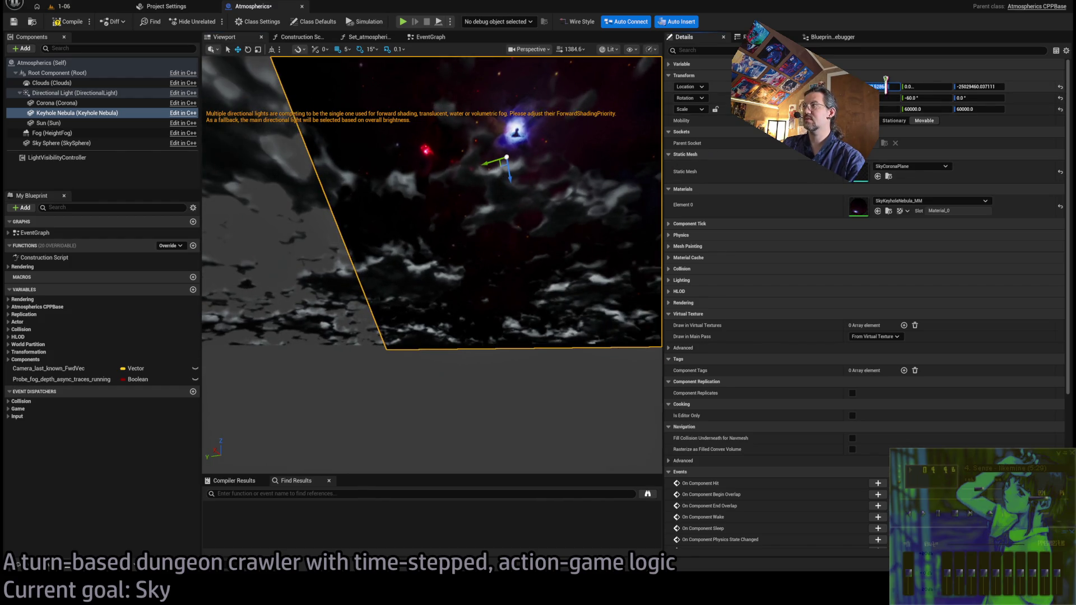
pyautogui.click(910, 121)
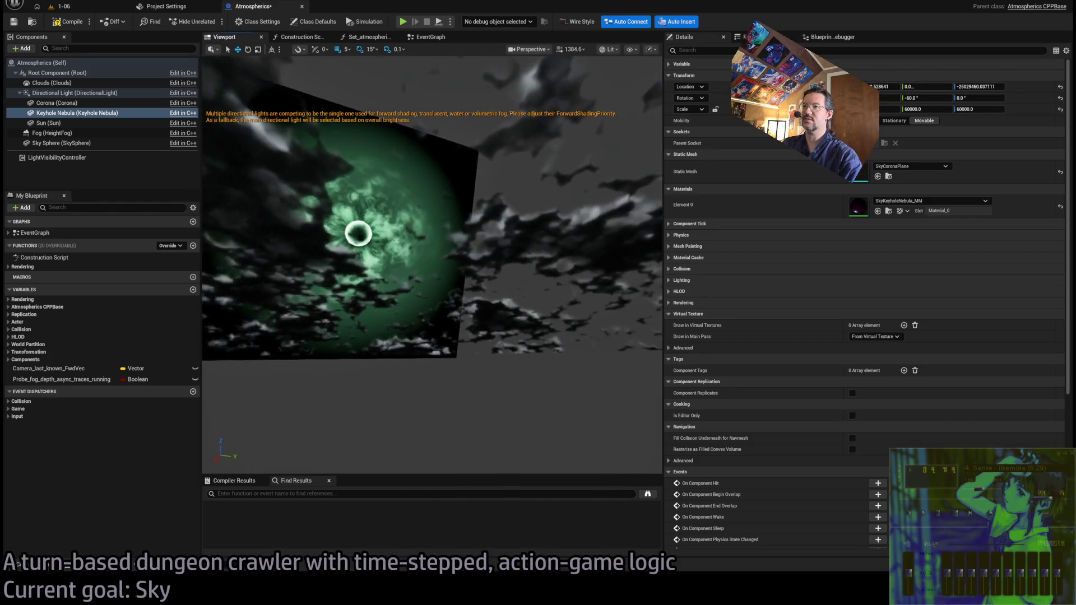
pyautogui.click(413, 200)
pyautogui.click(512, 199)
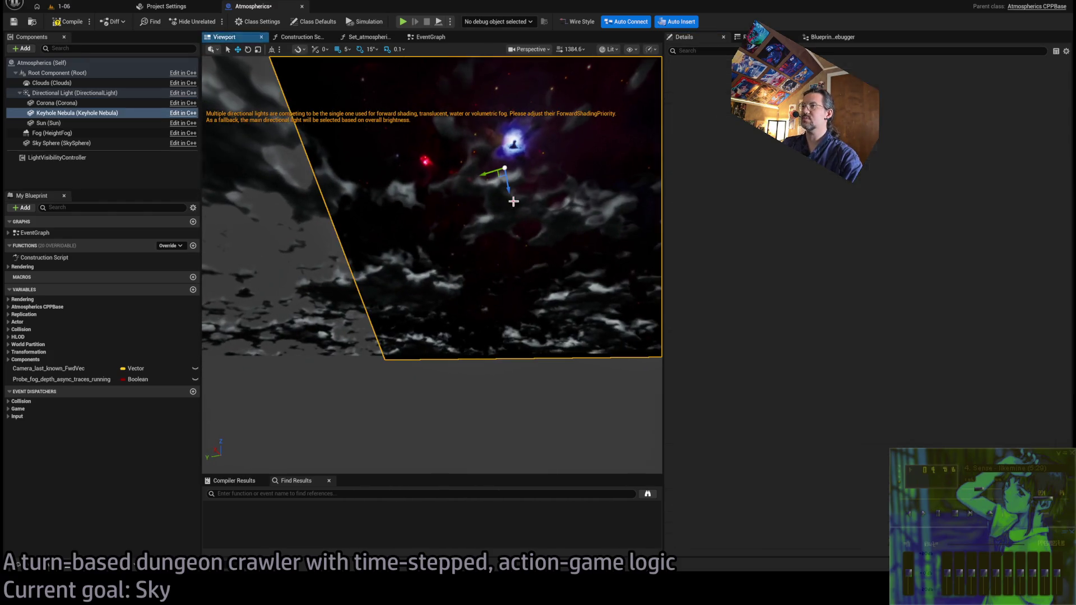
pyautogui.moveTo(560, 204); pyautogui.dragTo(540, 202)
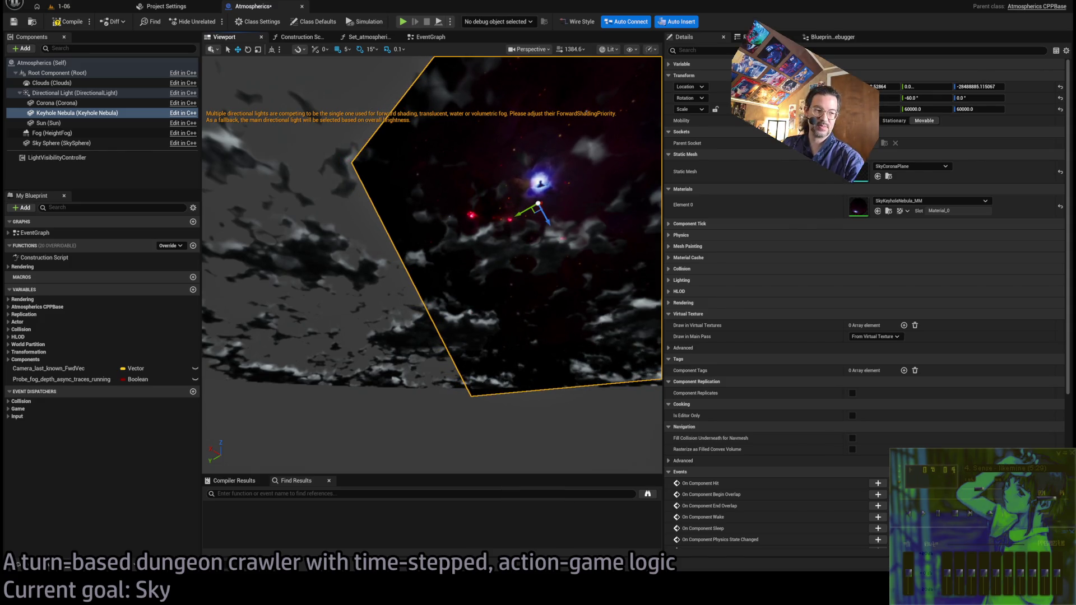
# Compile the Atmospherics blueprint and revert a trial Z rotation on the Keyhole Nebula
pyautogui.moveTo(512, 315)
pyautogui.mouseDown()
pyautogui.moveTo(460, 311)
pyautogui.moveTo(488, 317)
pyautogui.moveTo(475, 310)
pyautogui.mouseUp()
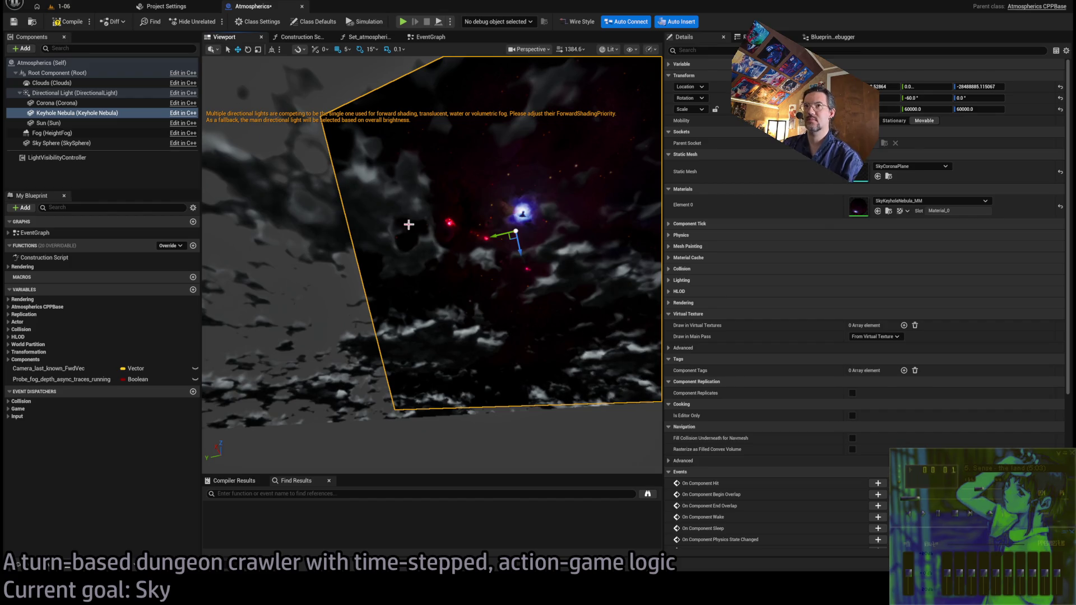
pyautogui.click(67, 22)
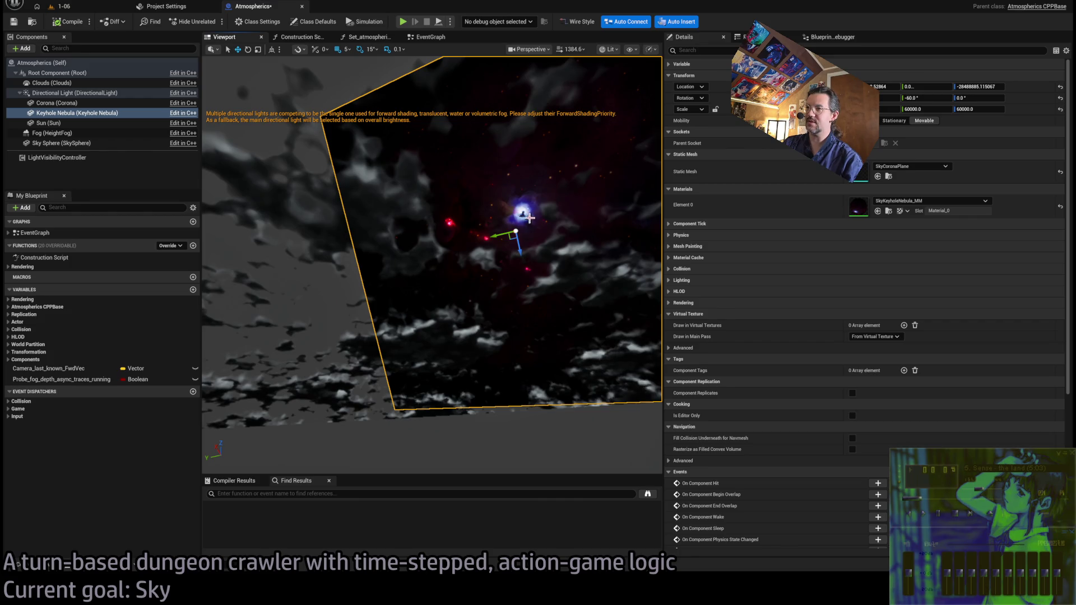
pyautogui.moveTo(978, 98)
pyautogui.mouseDown()
pyautogui.moveTo(961, 97)
pyautogui.moveTo(989, 111)
pyautogui.mouseUp()
pyautogui.hotkey('ctrl', 'z')
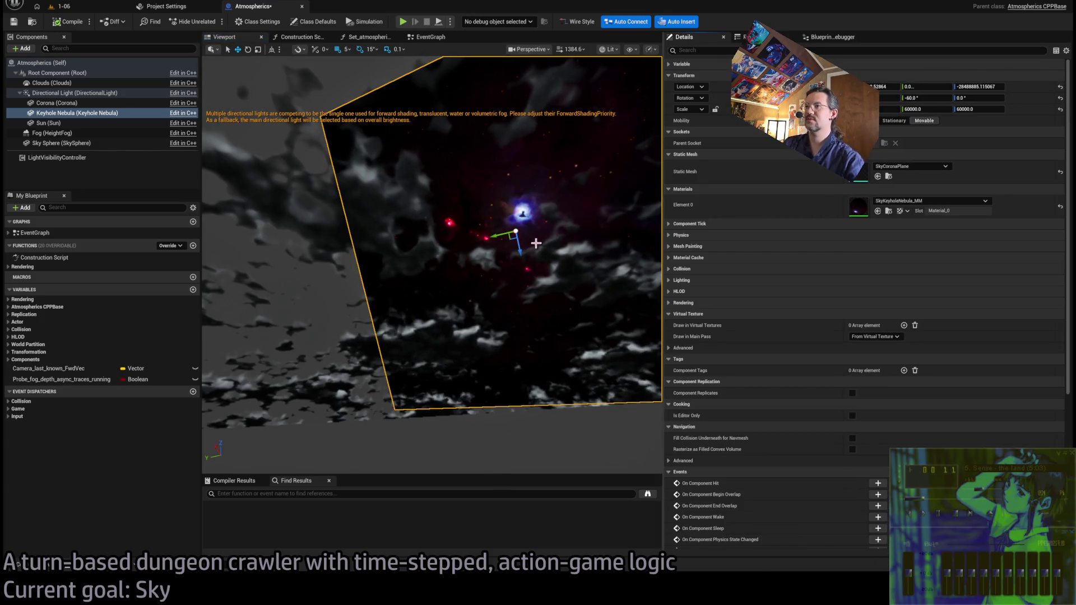
# Roll the Keyhole Nebula plane with the rotate gizmo to about 167°, then check the Corona
pyautogui.press('e')
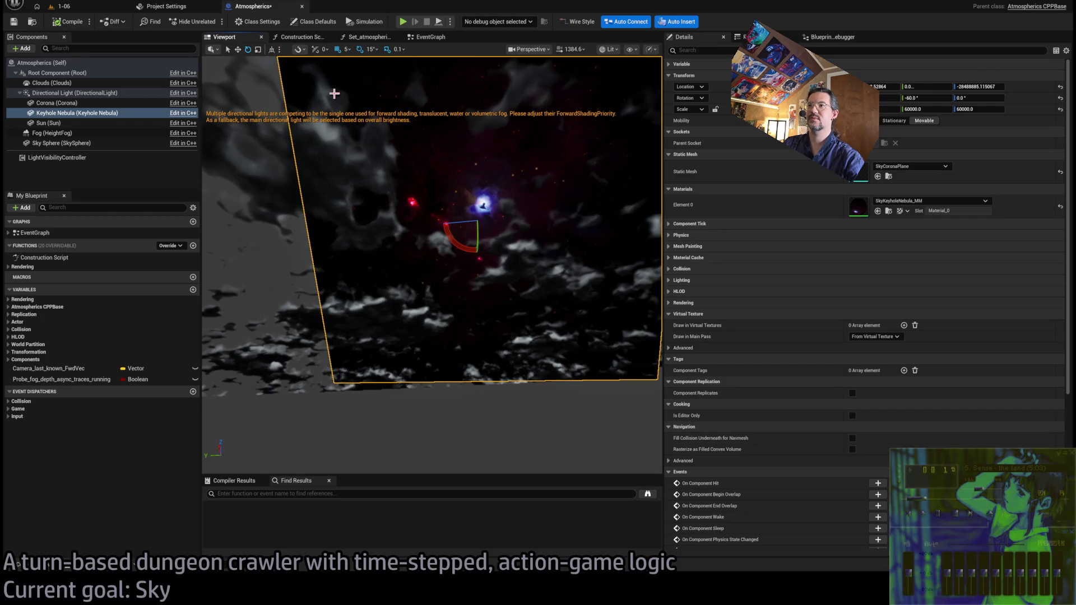
pyautogui.moveTo(456, 243); pyautogui.dragTo(462, 259)
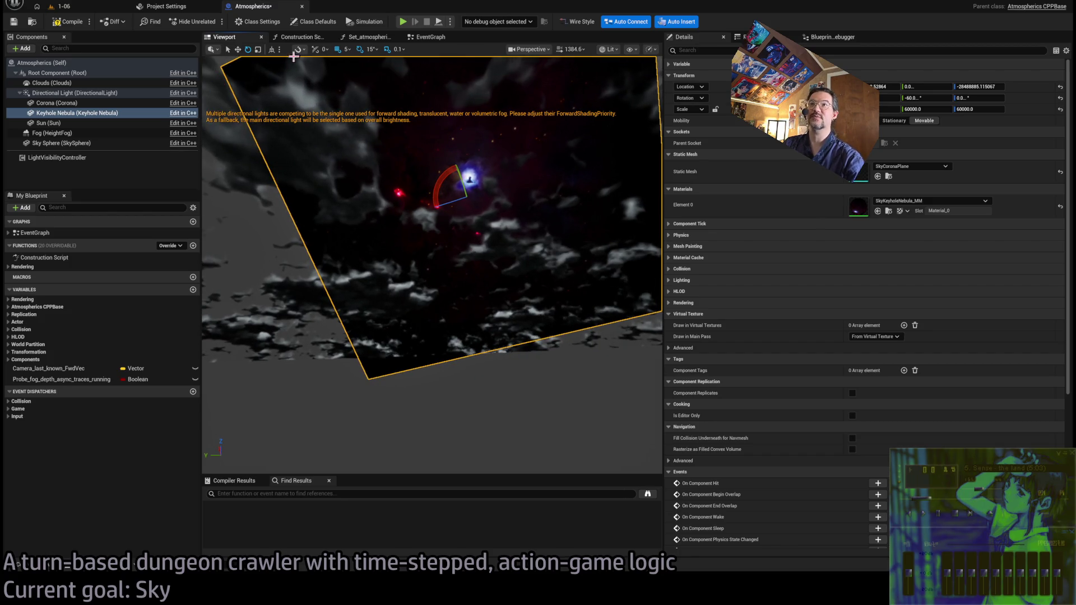
pyautogui.moveTo(448, 160); pyautogui.dragTo(444, 180)
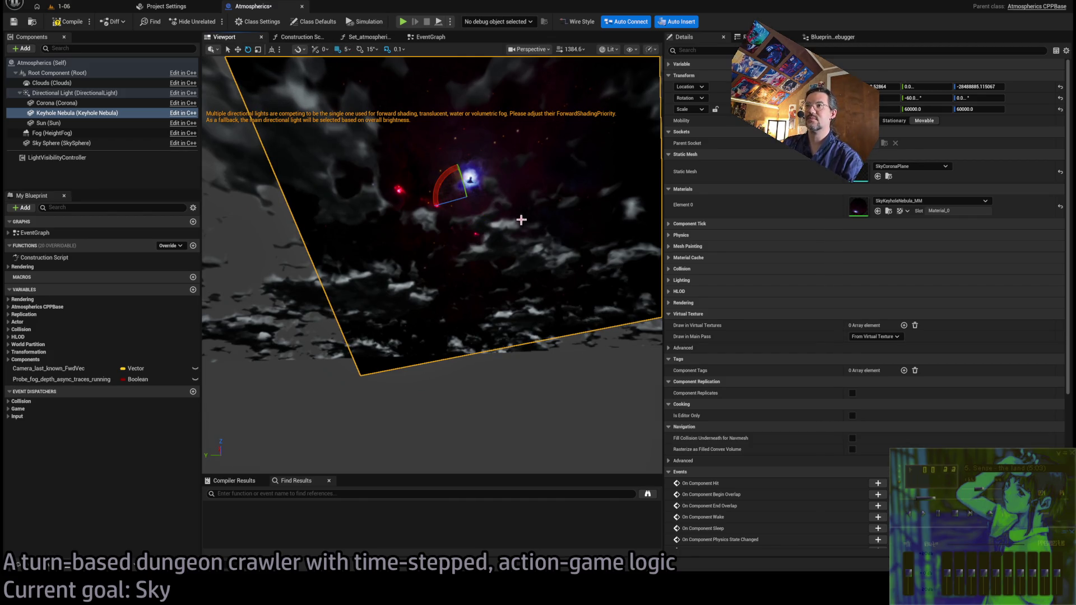
pyautogui.moveTo(518, 216); pyautogui.dragTo(569, 208)
pyautogui.click(540, 231)
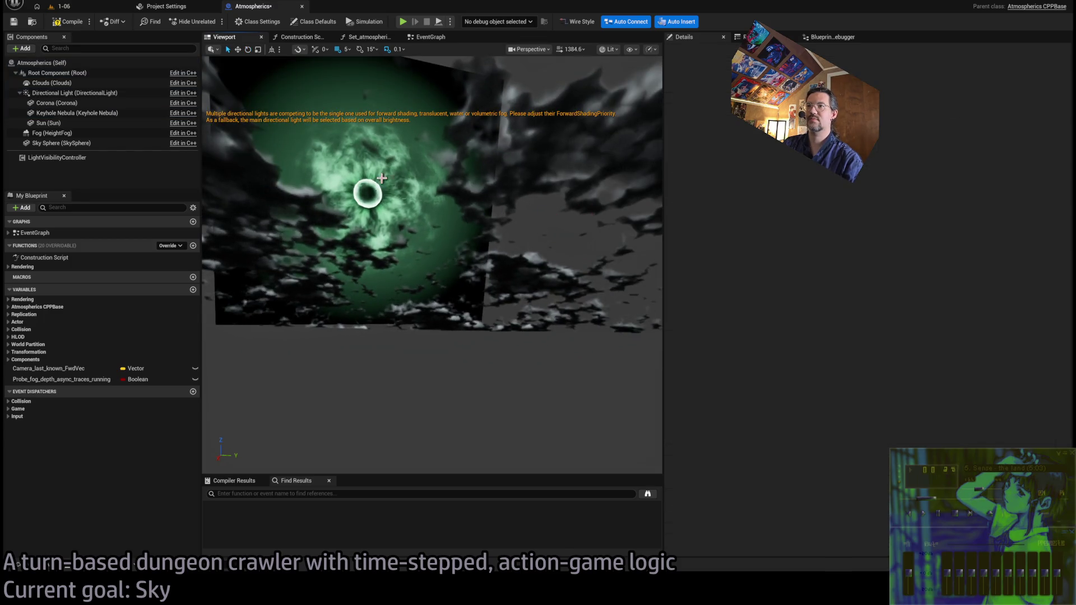
pyautogui.click(400, 175)
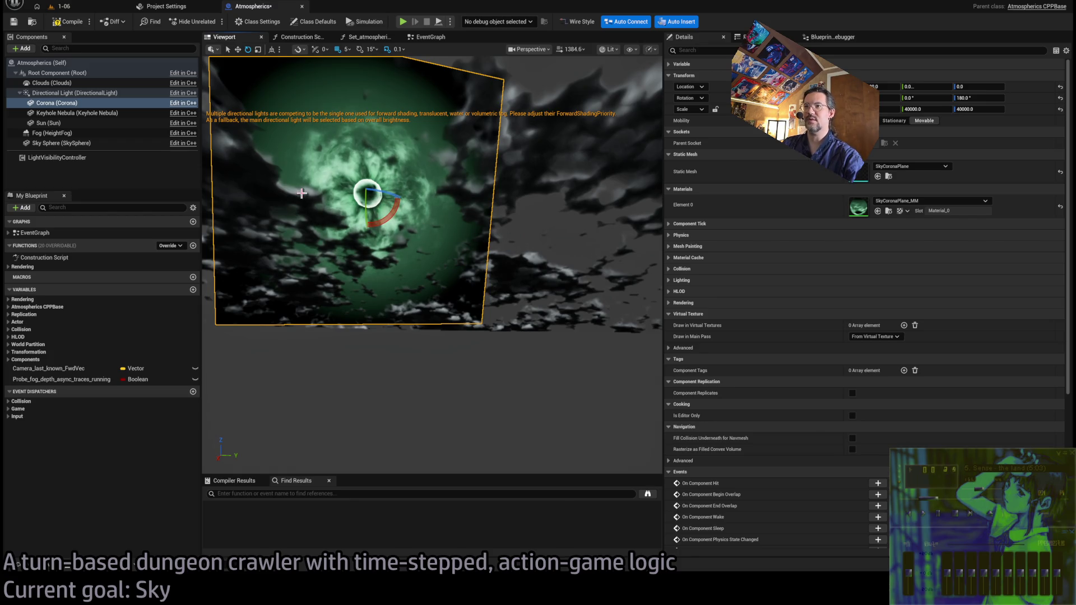
pyautogui.click(546, 218)
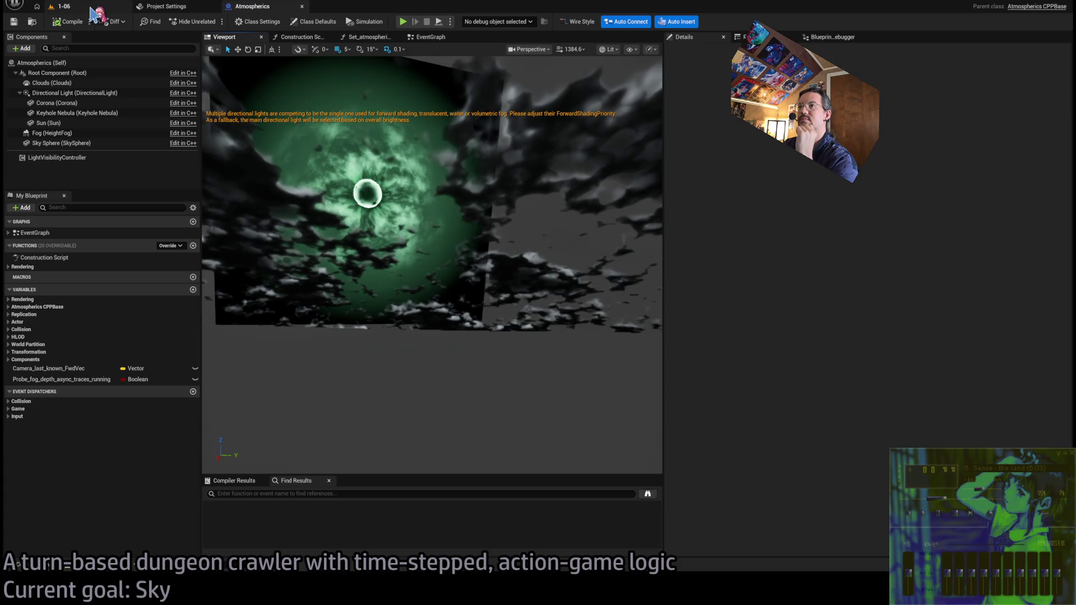
# Return to the 1-06 level, deselect the RoomController, and play the level to preview the sky
pyautogui.click(90, 8)
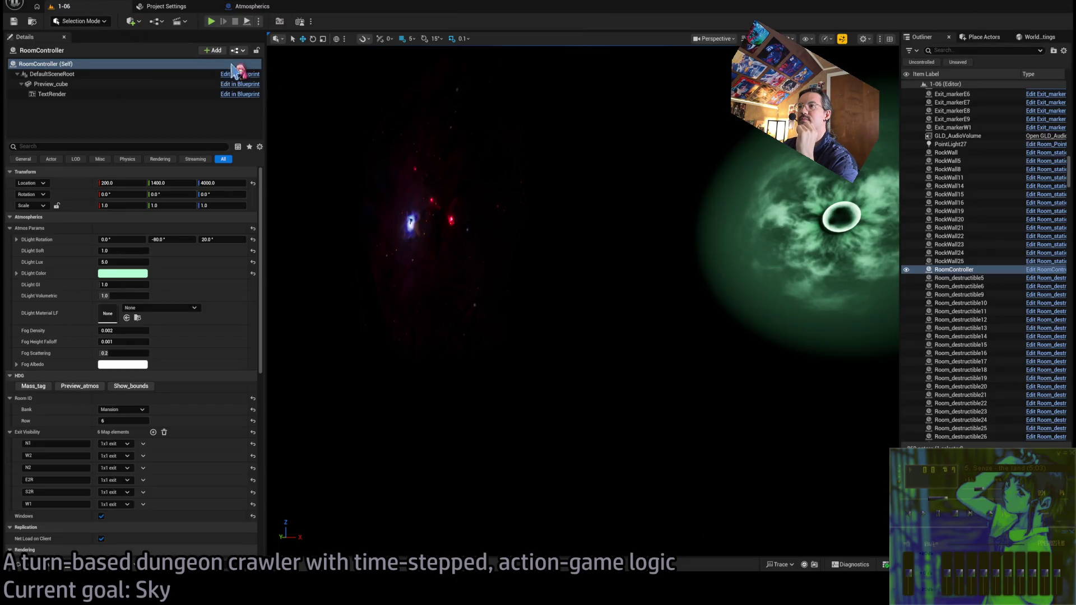
pyautogui.click(331, 274)
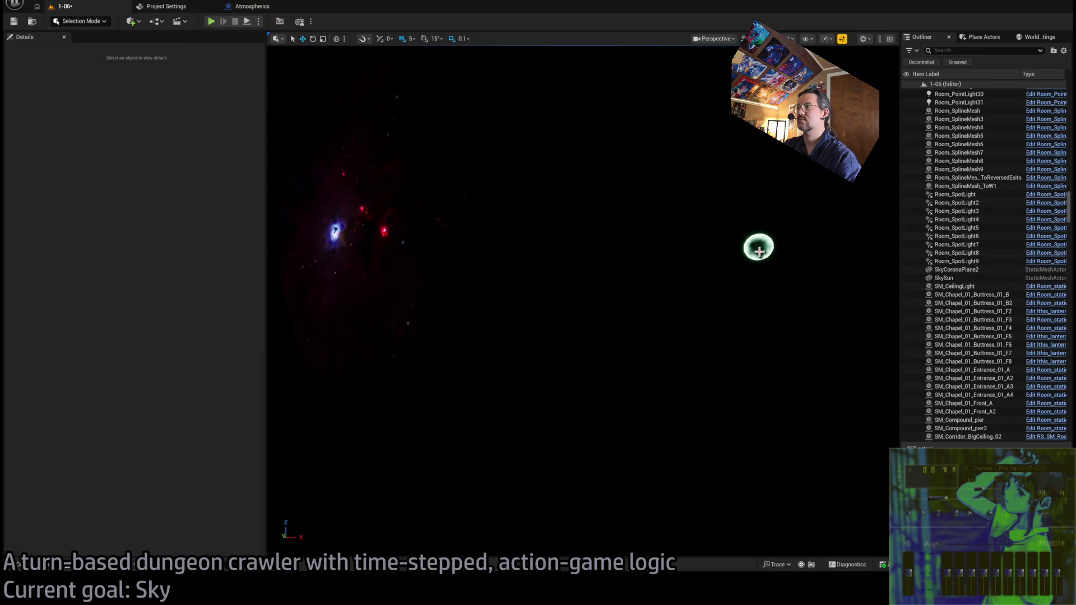
pyautogui.click(392, 240)
pyautogui.click(349, 193)
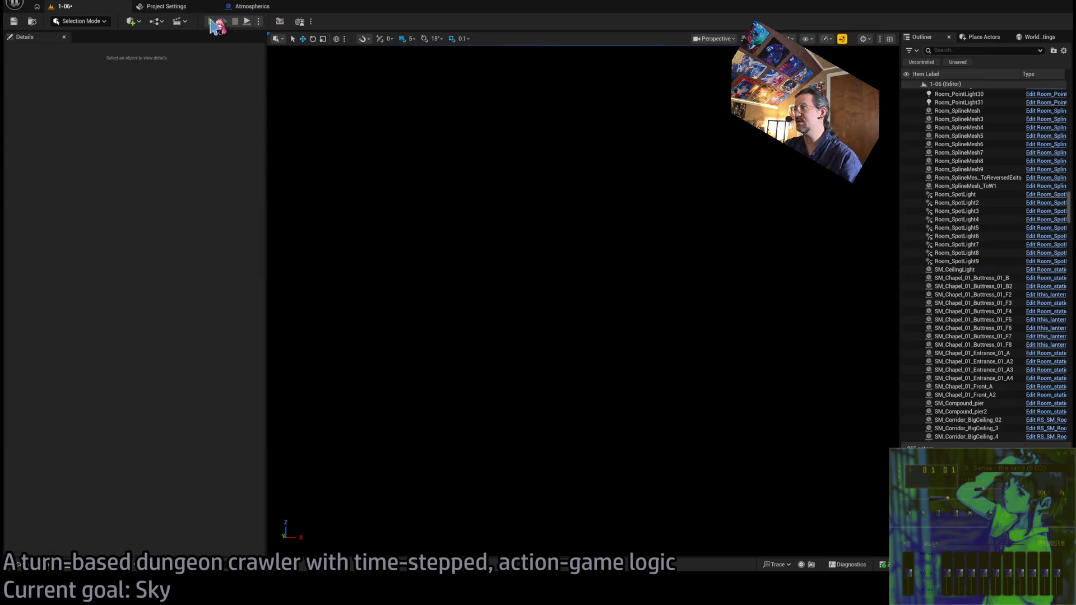
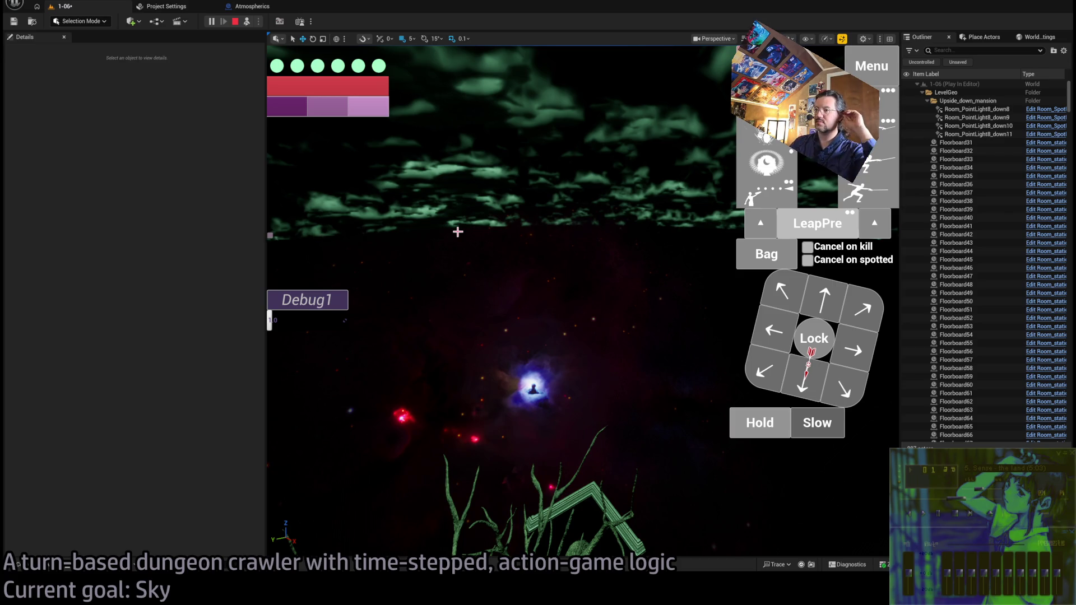
# Search Google for 'keyhole nebula location in milky way galaxy'
pyautogui.click(396, 392)
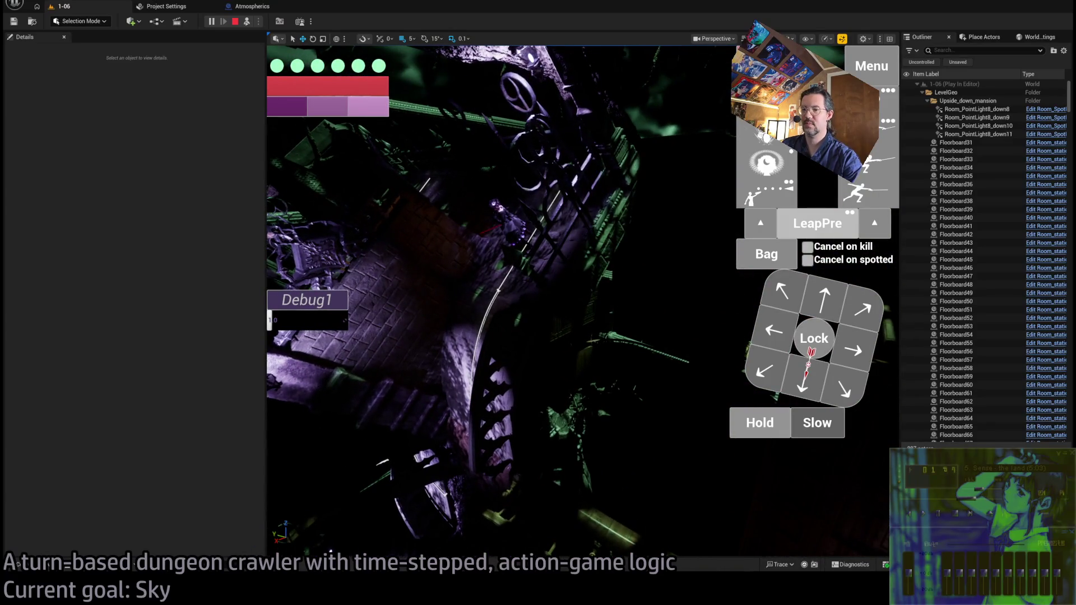
pyautogui.hotkey('alt', 'Tab')
pyautogui.write('keyho')
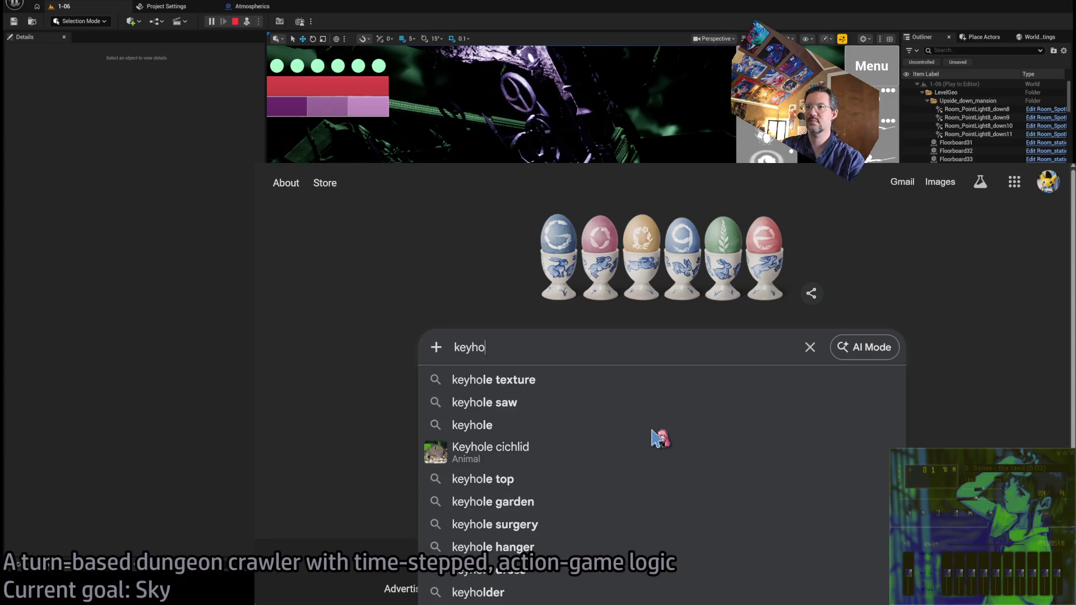
pyautogui.write('le nebula location i')
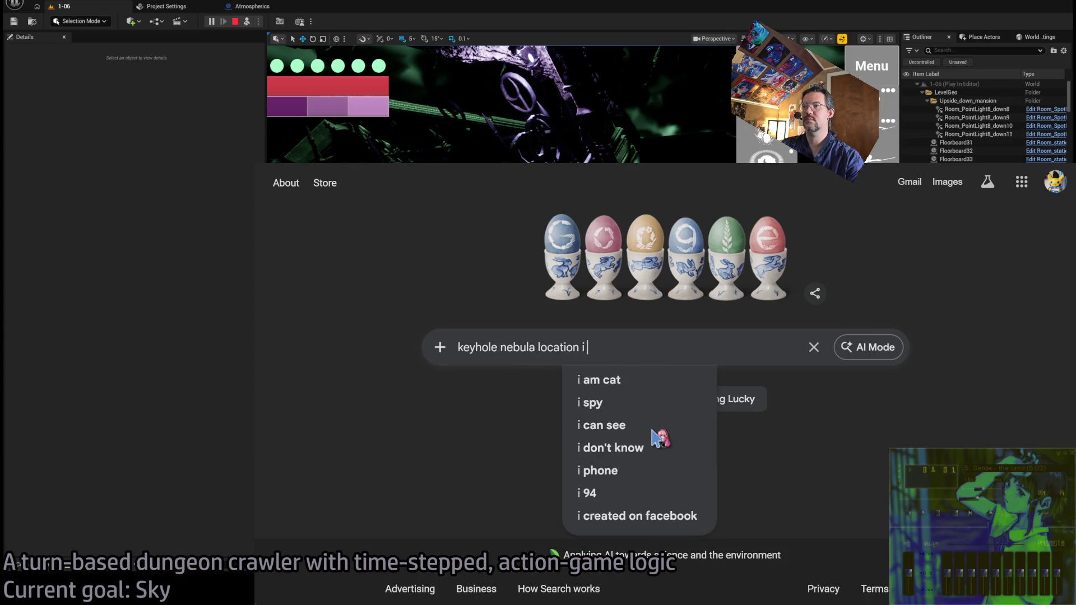
pyautogui.write('n milky way galaxy')
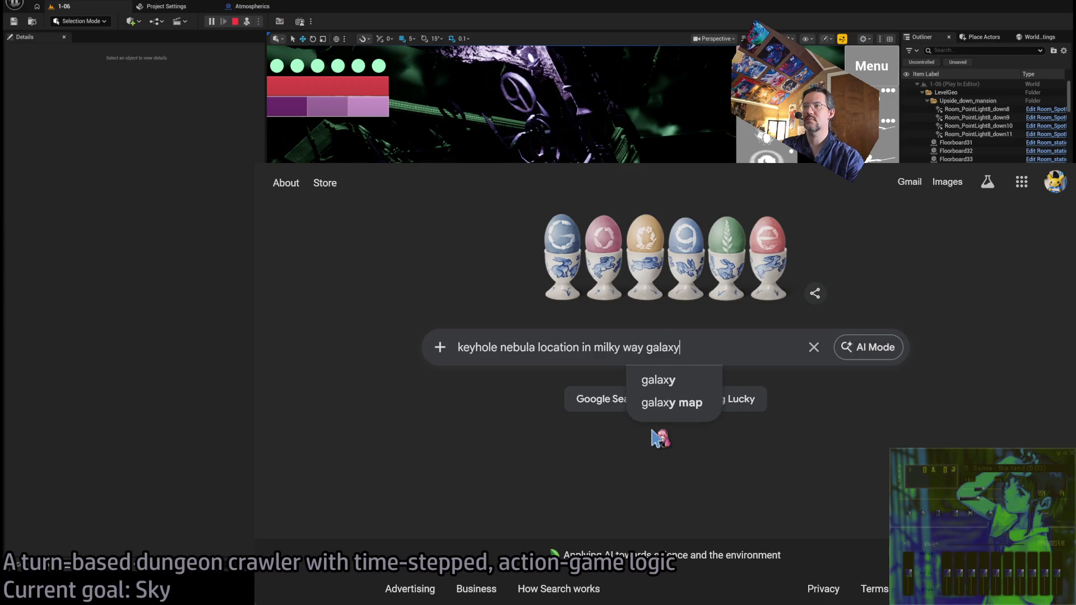
pyautogui.press('Return')
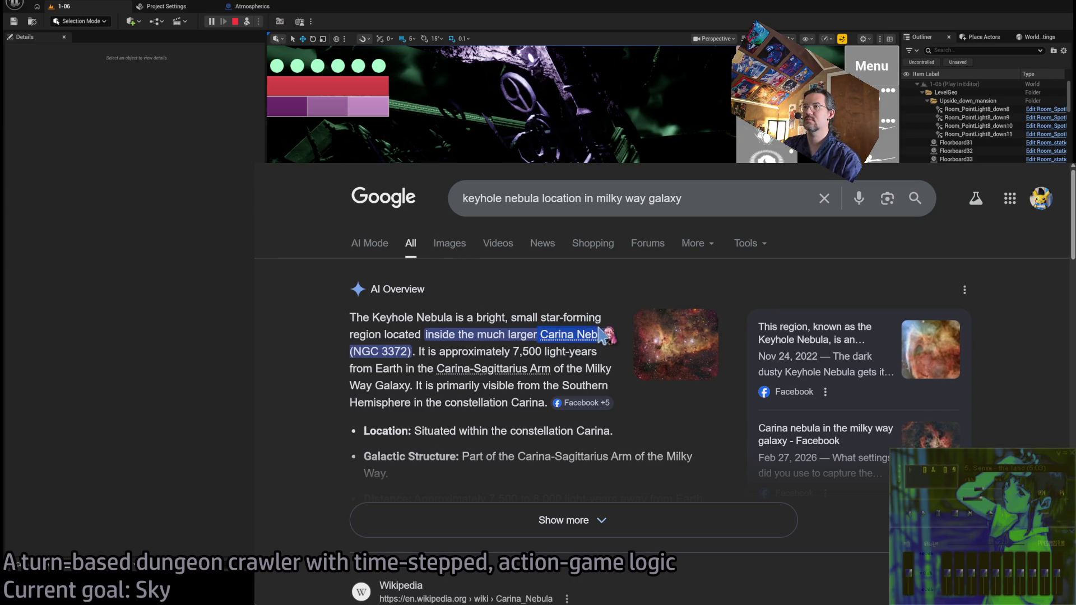
# Revise the query to 'Carina Nebula location in milky way galaxy' and rerun it
pyautogui.click(474, 197)
pyautogui.moveTo(473, 197); pyautogui.dragTo(514, 191)
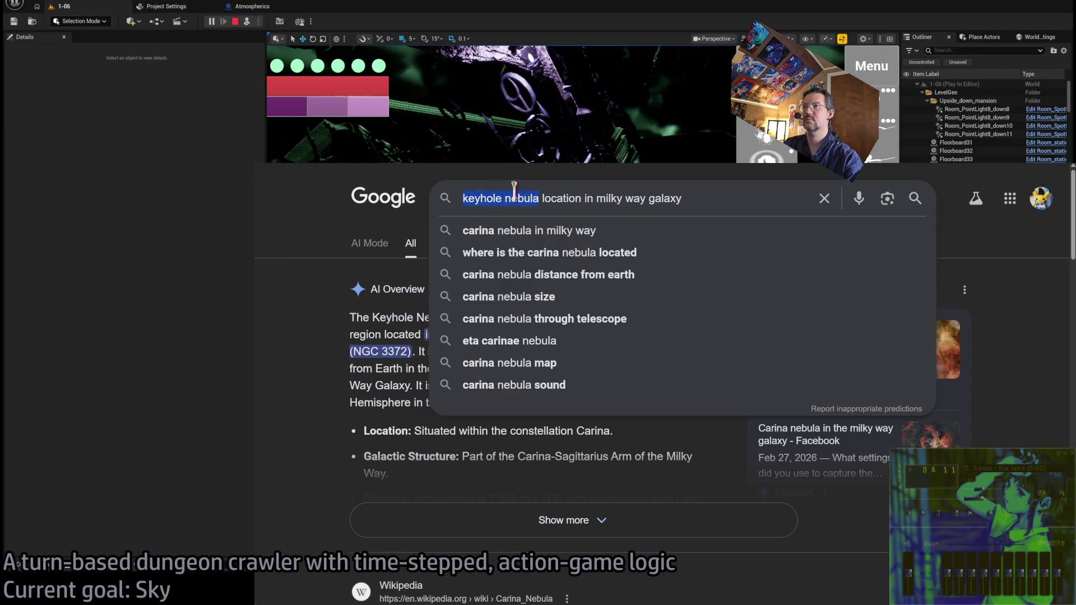
pyautogui.write('Carina Nebula')
pyautogui.press('Return')
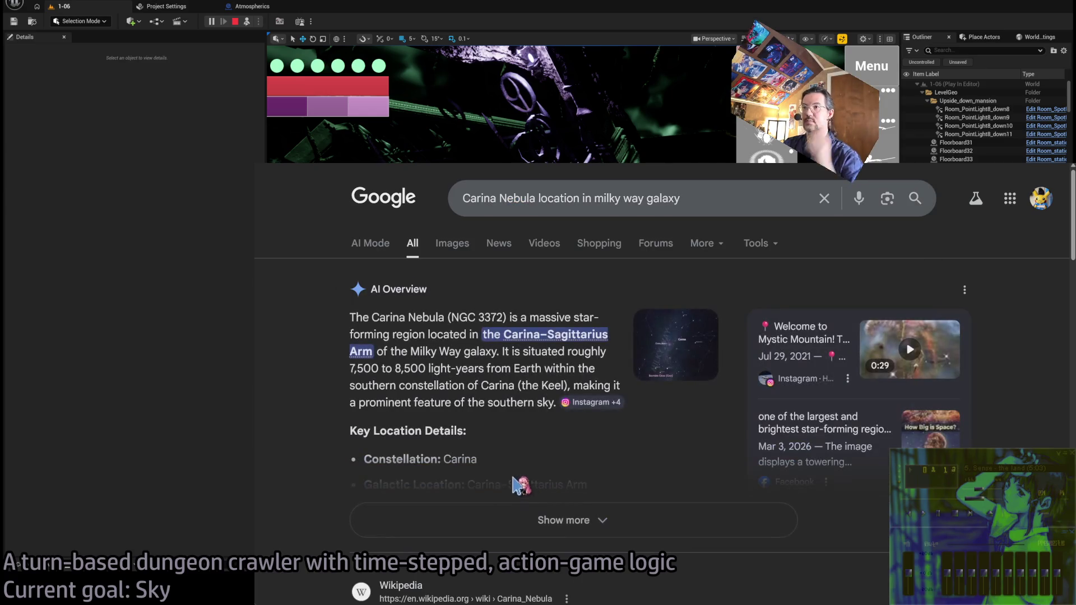
# Expand the full AI Overview, then switch to the image results
pyautogui.click(538, 527)
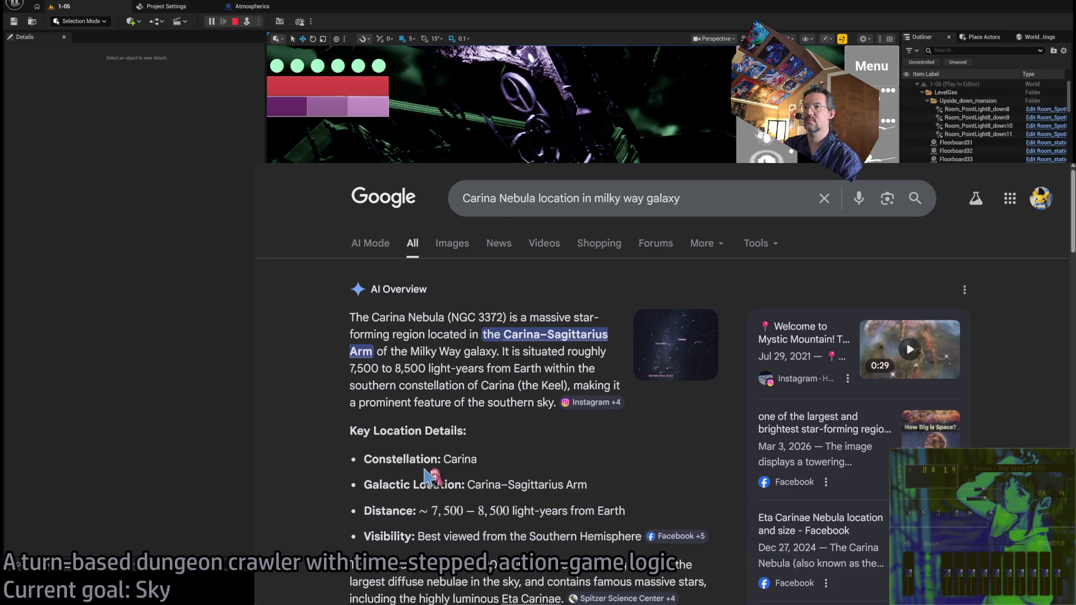
pyautogui.scroll(-10, 431, 476)
pyautogui.scroll(10, 432, 476)
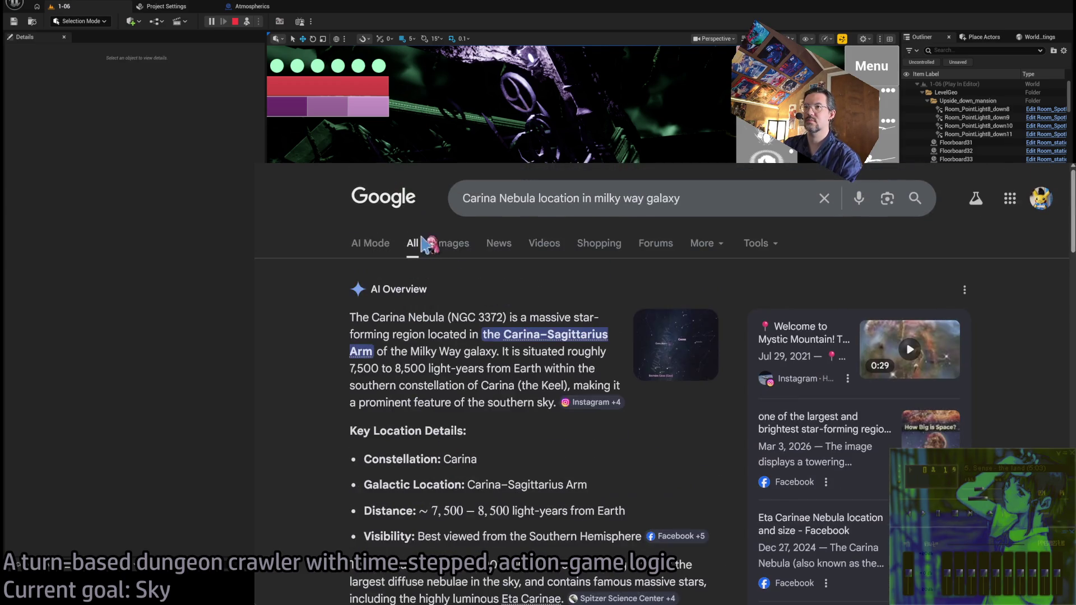
pyautogui.click(440, 250)
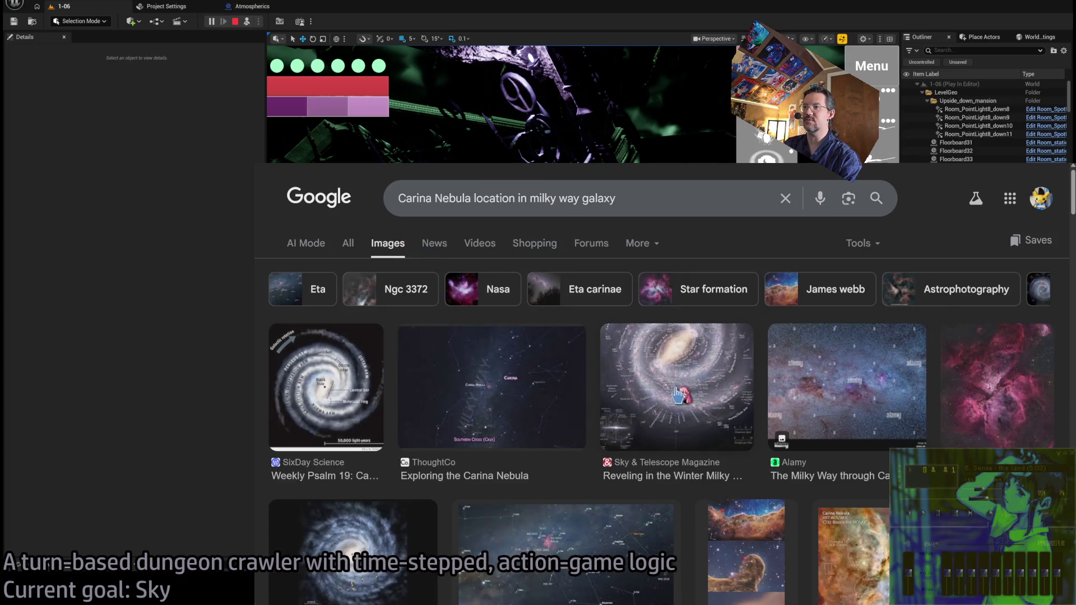
# Preview the ThoughtCo, SixDay Science and Sky & Telescope Carina Nebula images
pyautogui.click(507, 375)
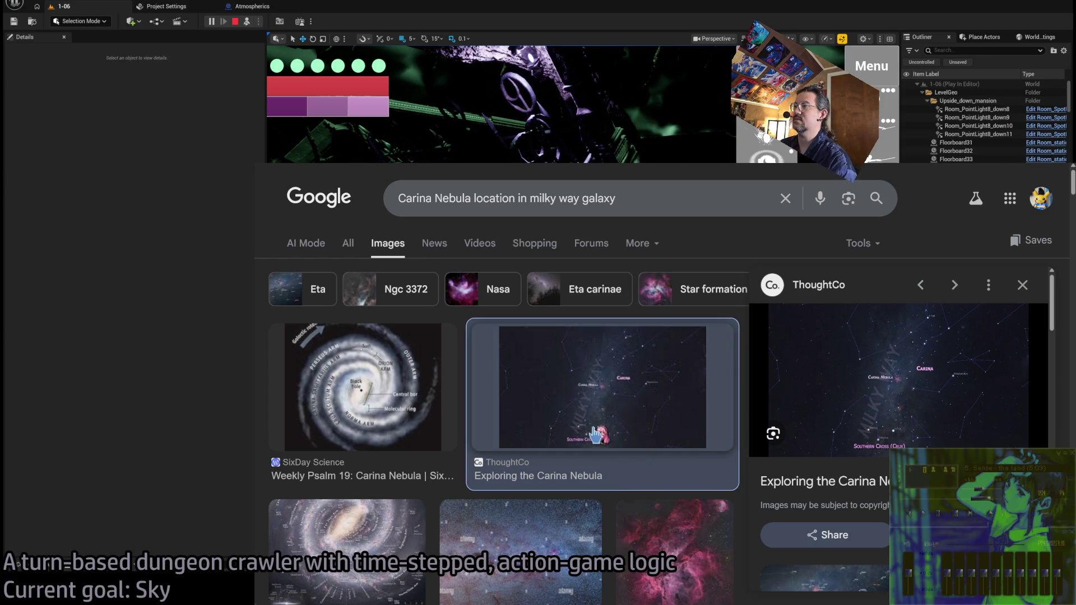
pyautogui.click(415, 409)
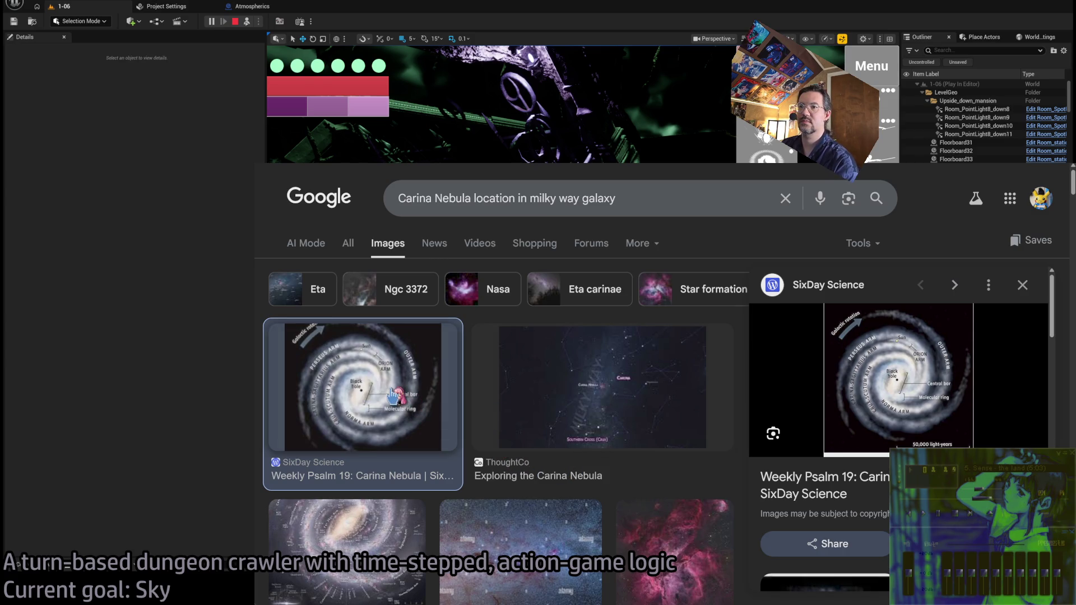
pyautogui.scroll(-2, 467, 464)
pyautogui.click(350, 485)
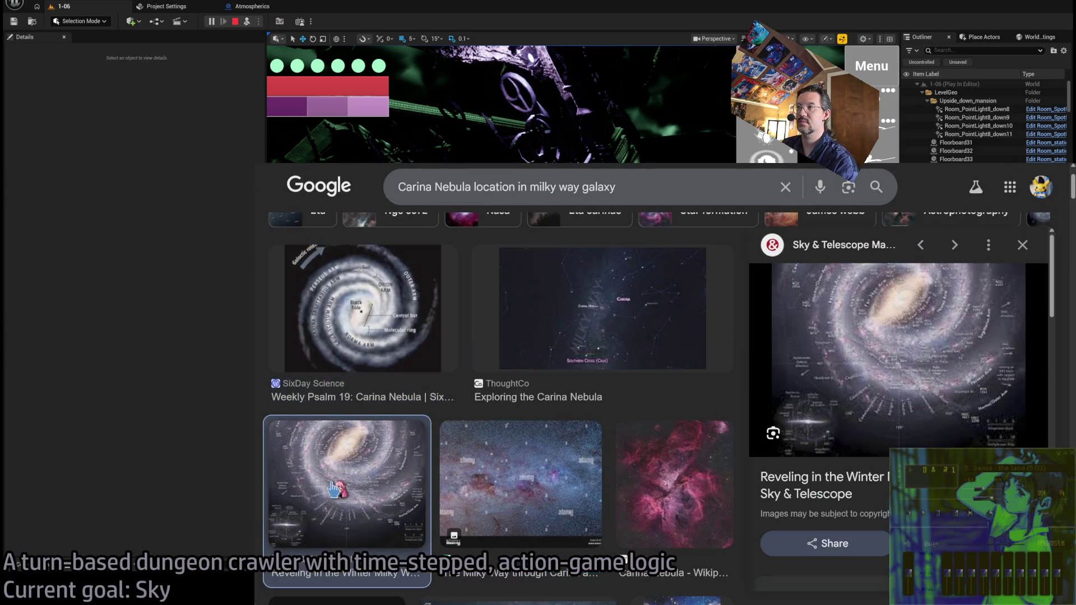
# View the Sky & Telescope article's Milky Way diagram at full size, then return to the image results
pyautogui.click(931, 391)
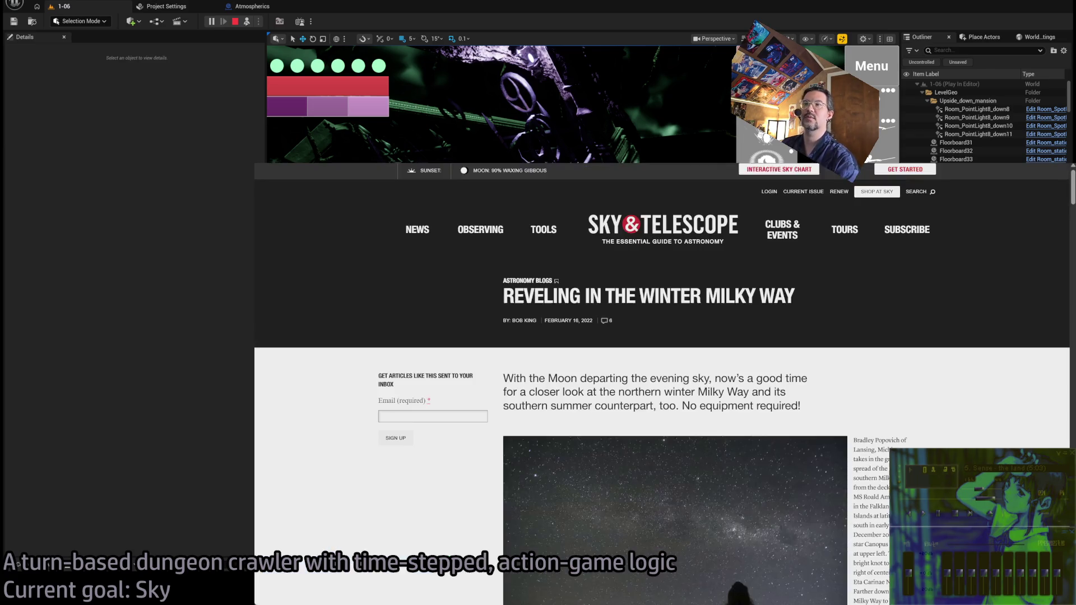
pyautogui.scroll(-10, 665, 350)
pyautogui.scroll(-10, 664, 350)
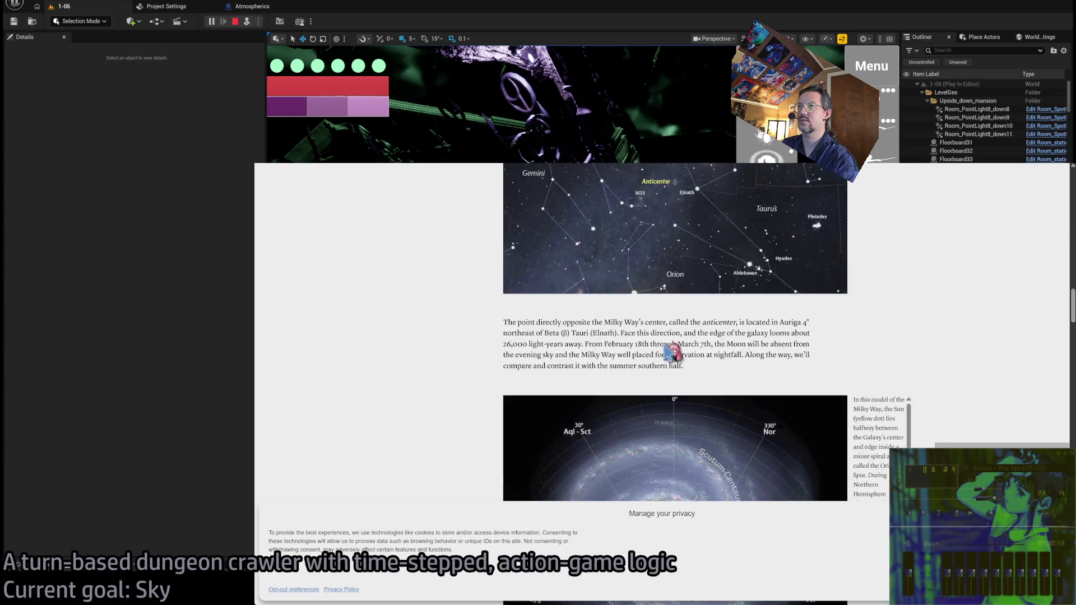
pyautogui.click(625, 355)
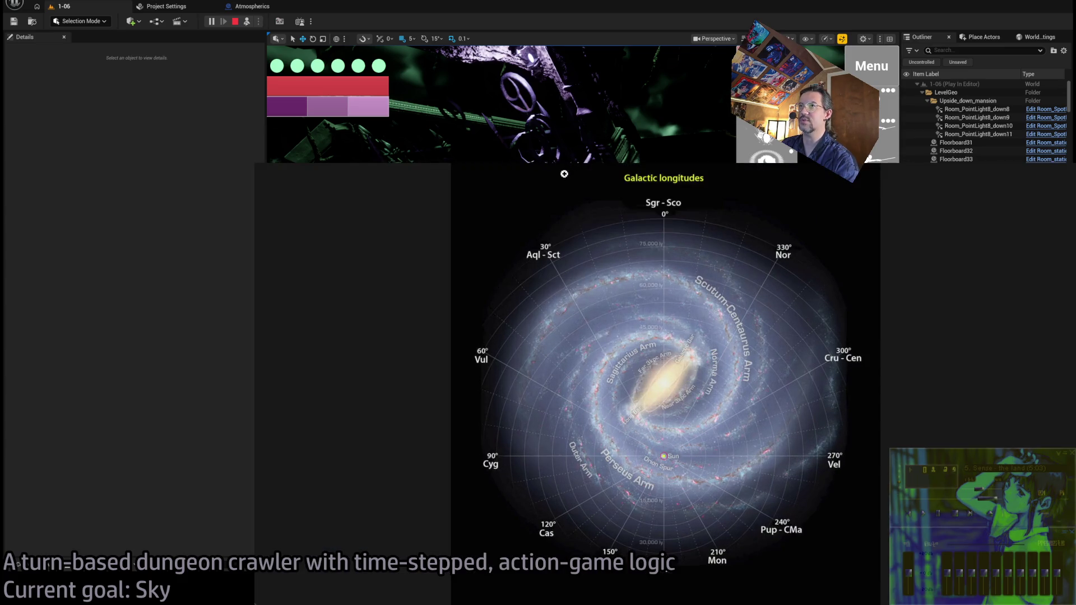
pyautogui.click(625, 355)
pyautogui.scroll(-1, 676, 269)
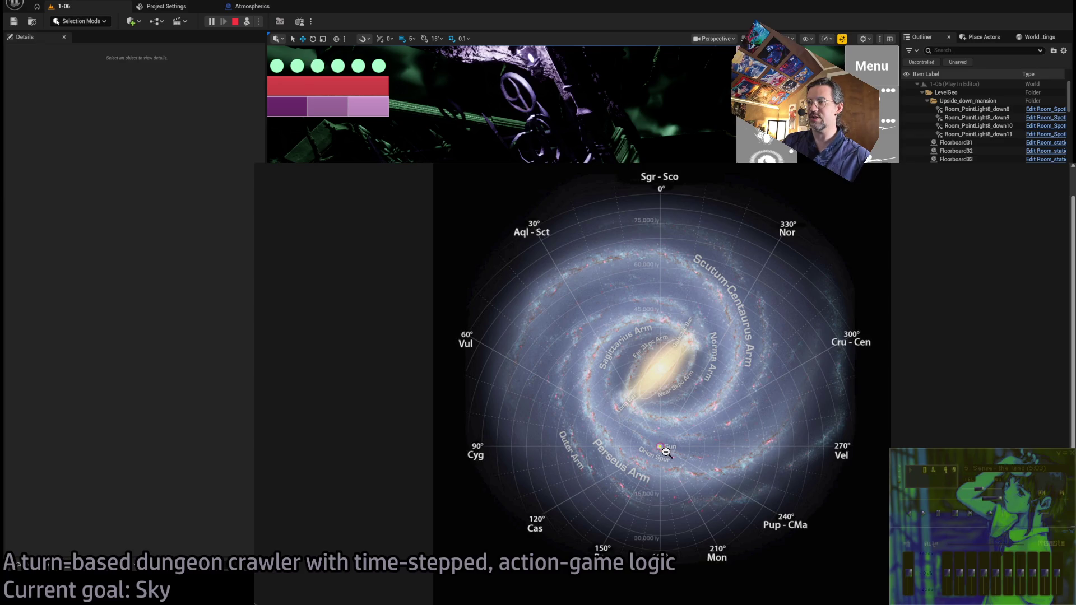
pyautogui.press('Escape')
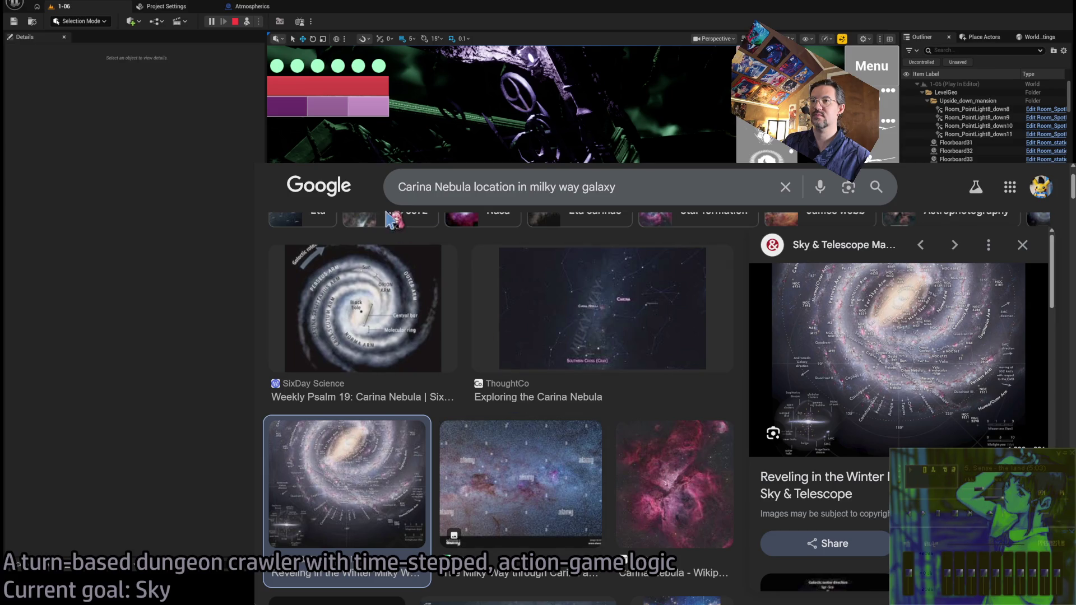
pyautogui.scroll(2, 512, 330)
# Compare the web results' 8,500 light-year distance with the Milky Way map tab
pyautogui.click(348, 242)
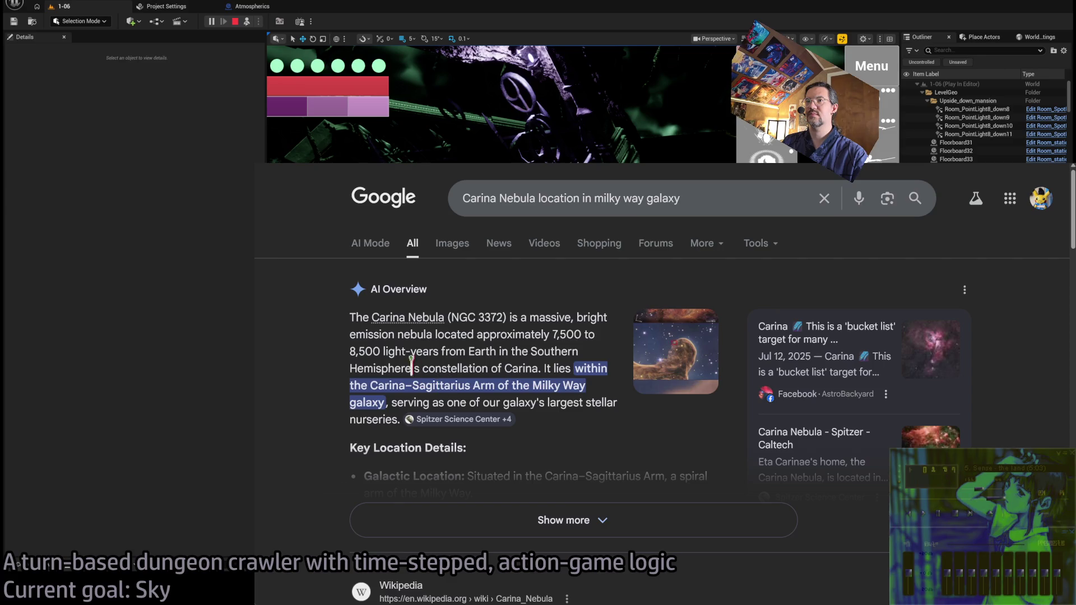
pyautogui.hotkey('ctrl', 'Tab')
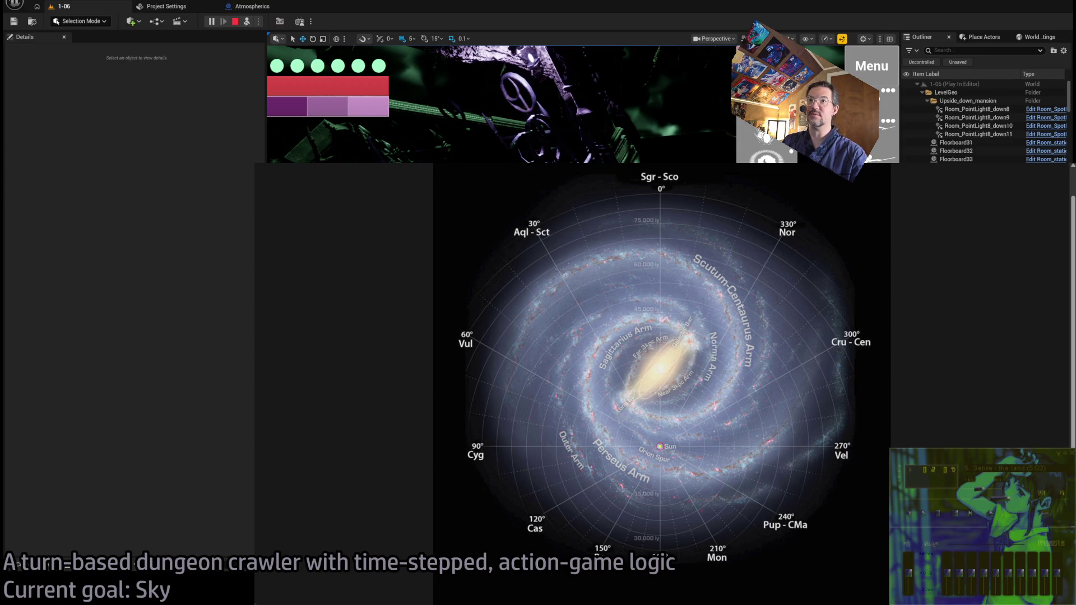
pyautogui.hotkey('ctrl', 'shift', 'Tab')
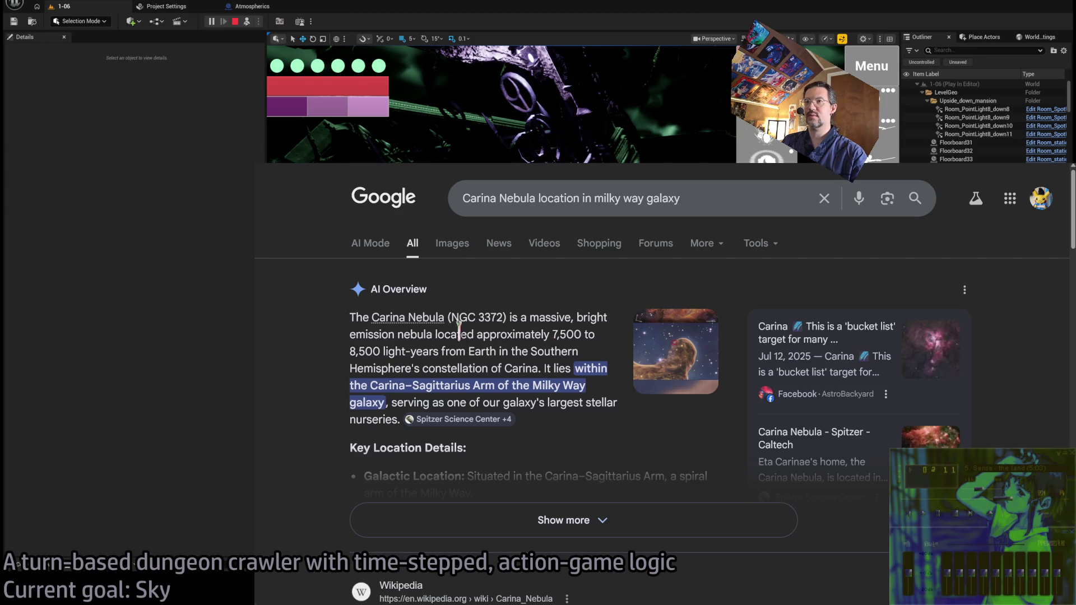
pyautogui.doubleClick(371, 352)
pyautogui.click(472, 363)
pyautogui.hotkey('ctrl', 'Tab')
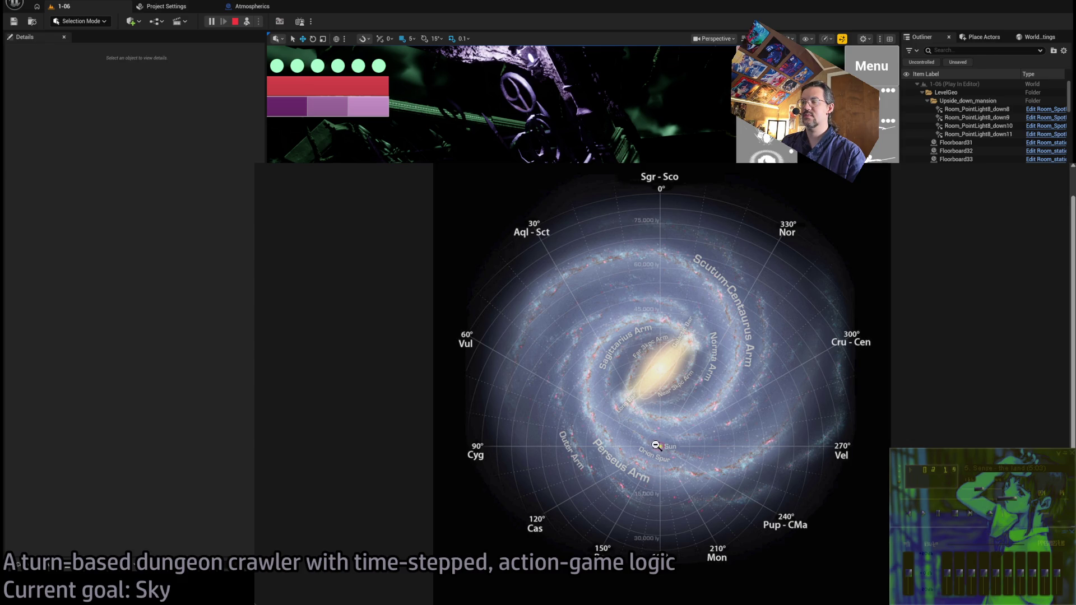
pyautogui.hotkey('ctrl', 'shift', 'Tab')
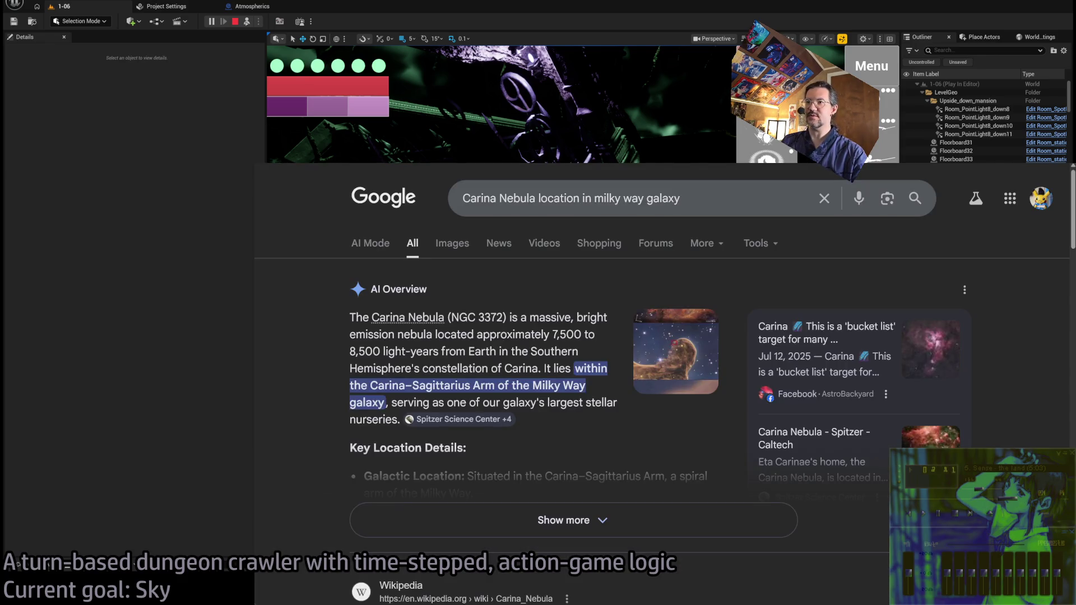
# Expand the AI Overview's location details and open the Wikipedia Carina Nebula article
pyautogui.click(564, 520)
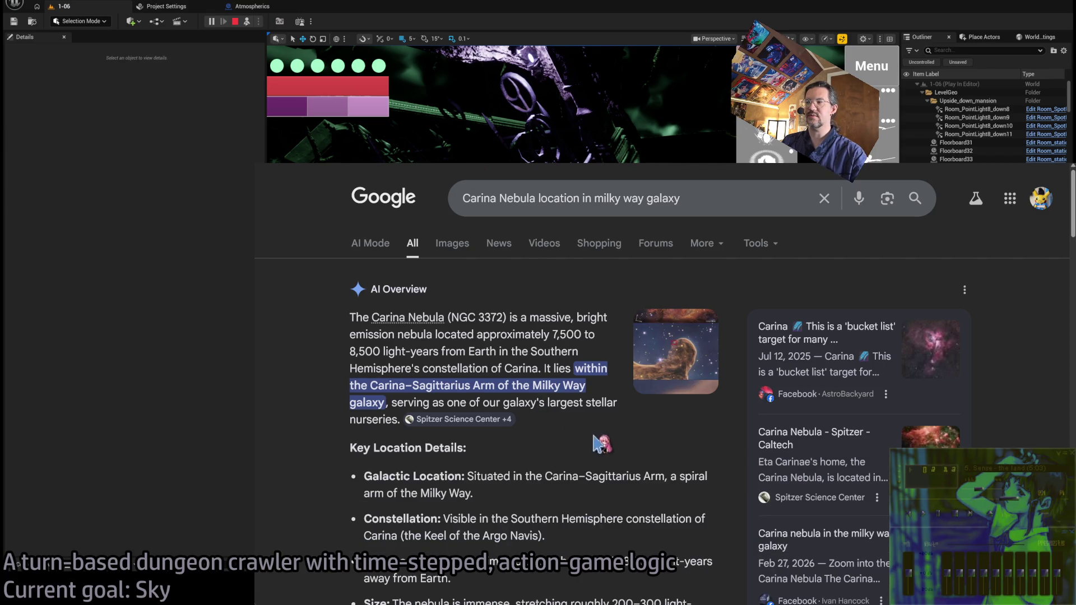
pyautogui.scroll(-3, 602, 403)
pyautogui.scroll(1, 604, 399)
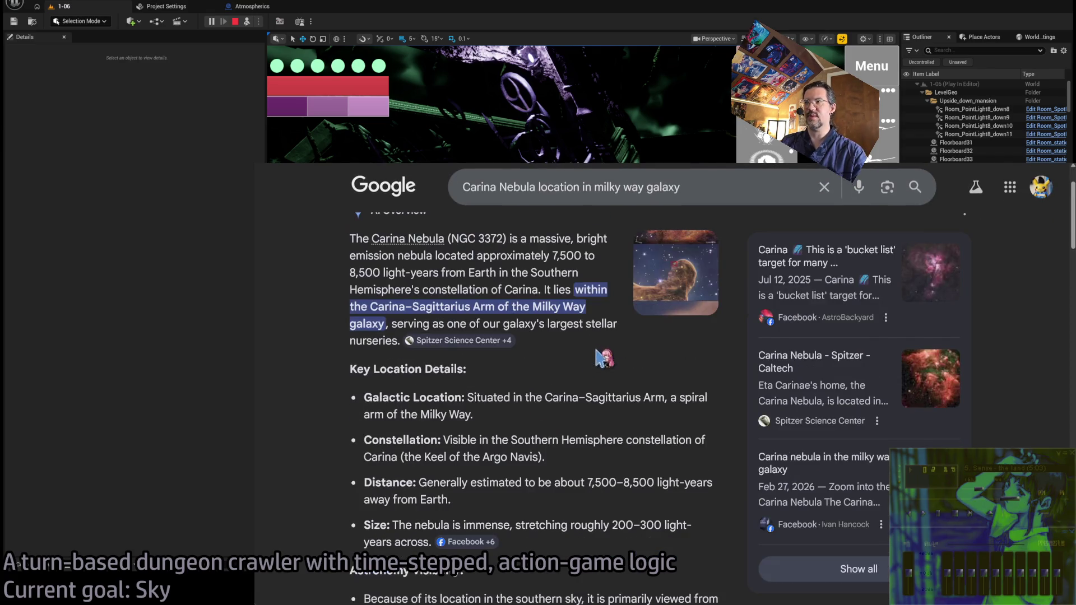
pyautogui.scroll(-1, 631, 392)
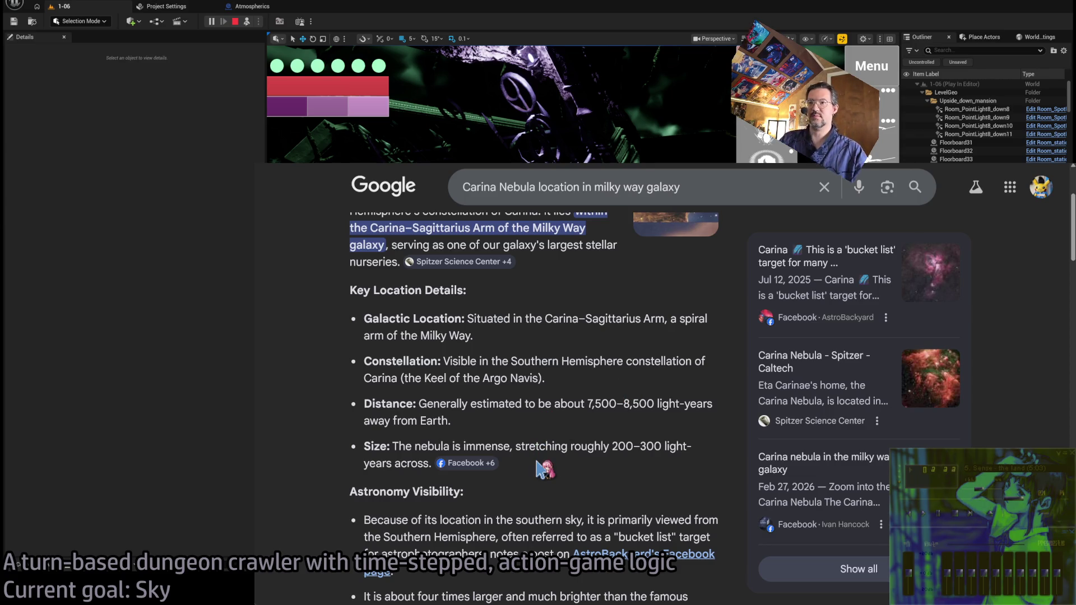
pyautogui.scroll(-1, 580, 426)
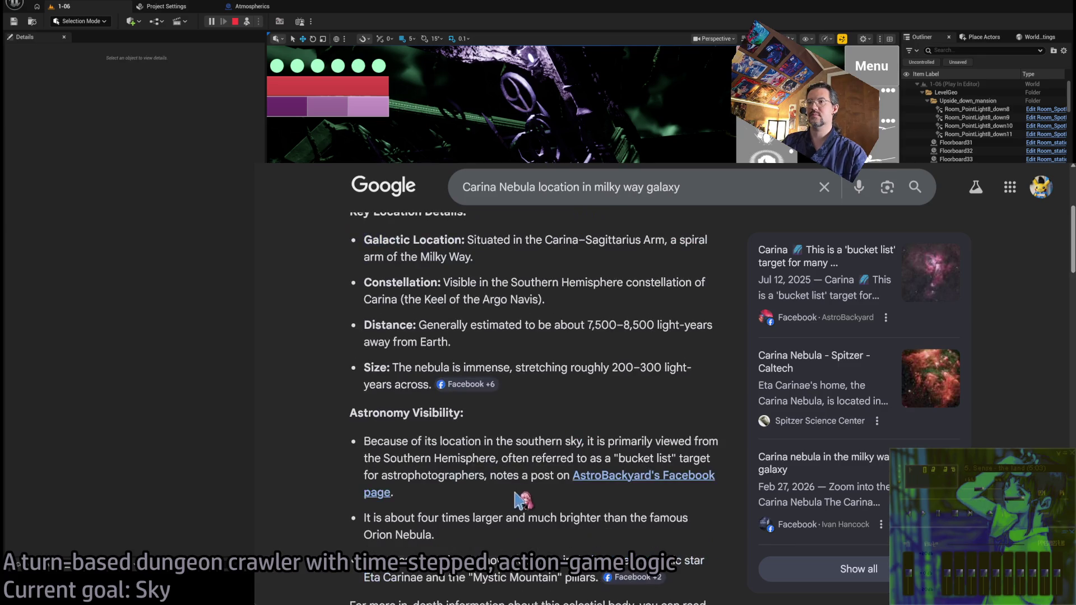
pyautogui.scroll(-1, 520, 498)
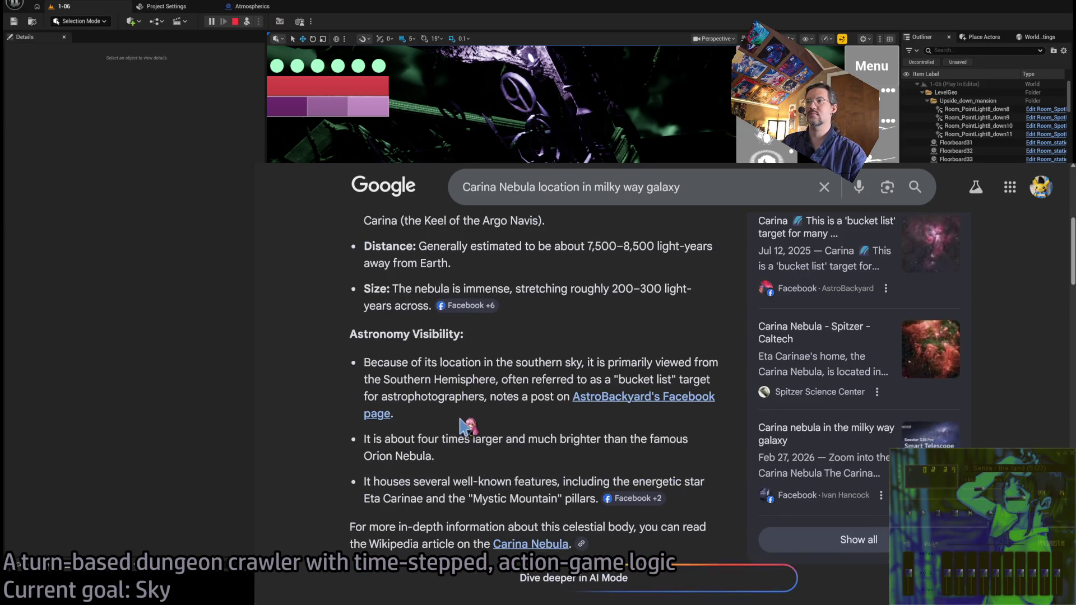
pyautogui.scroll(-5, 465, 419)
pyautogui.click(408, 321)
# Open the Wikipedia nebula photo at full resolution and pan across it for reference
pyautogui.scroll(-2, 623, 320)
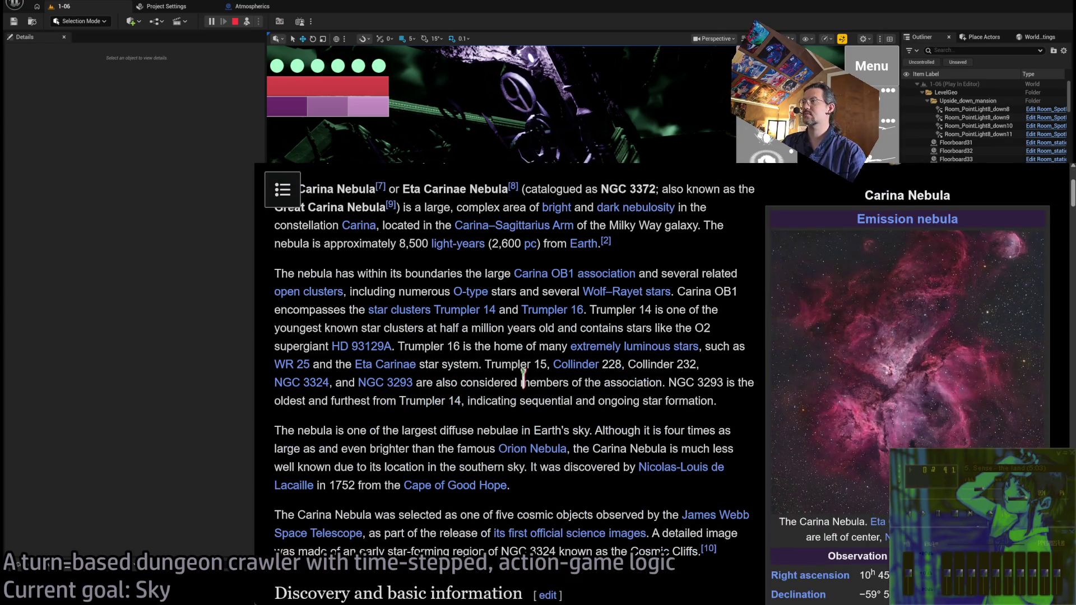
pyautogui.click(928, 410)
pyautogui.click(728, 408)
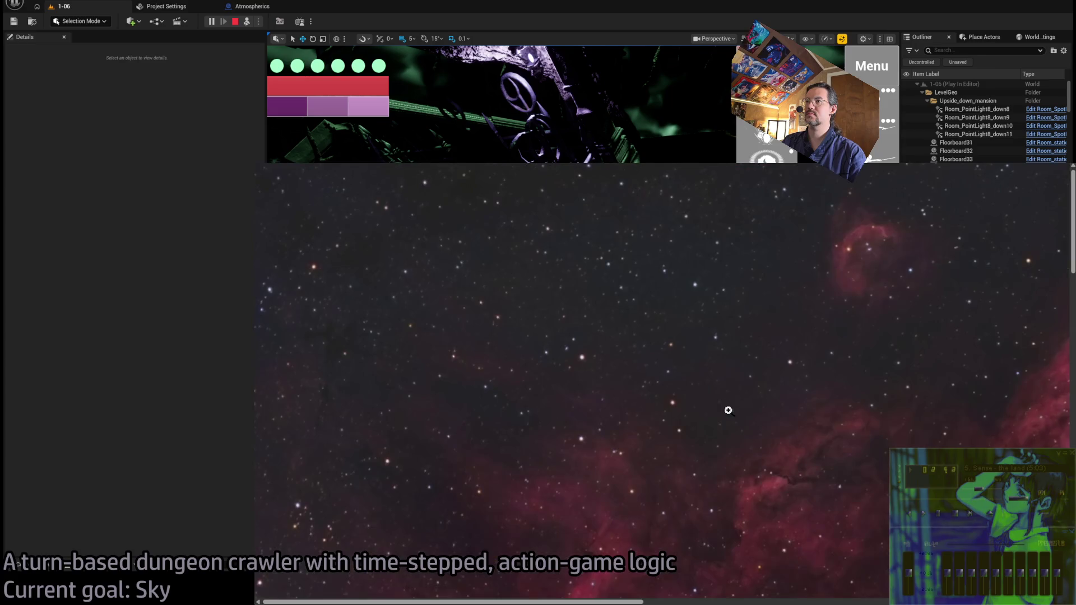
pyautogui.scroll(-5, 728, 408)
pyautogui.hscroll(5, 665, 388)
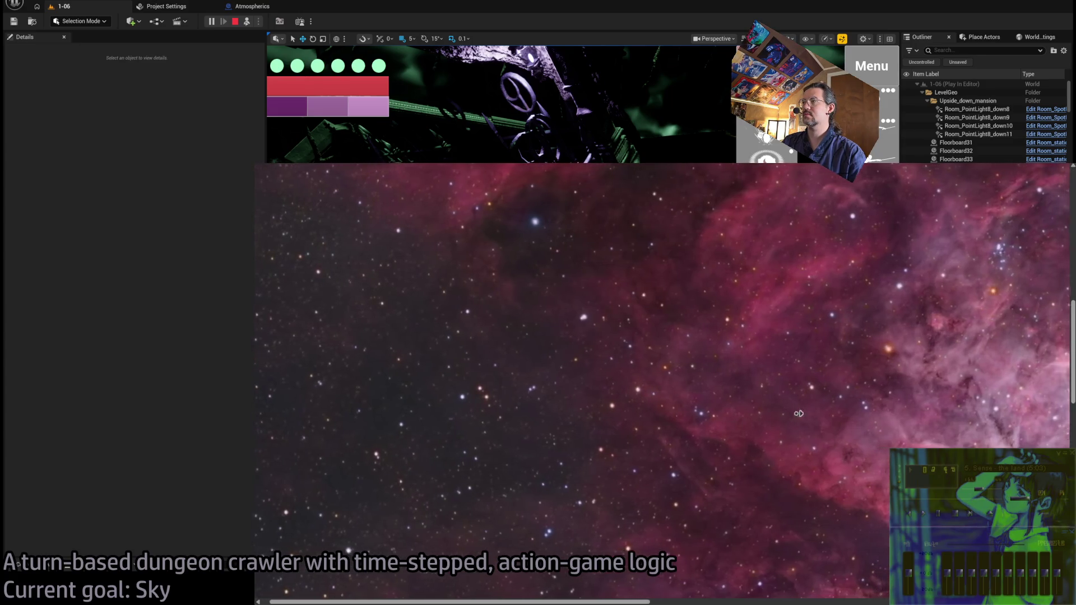
pyautogui.scroll(-3, 844, 410)
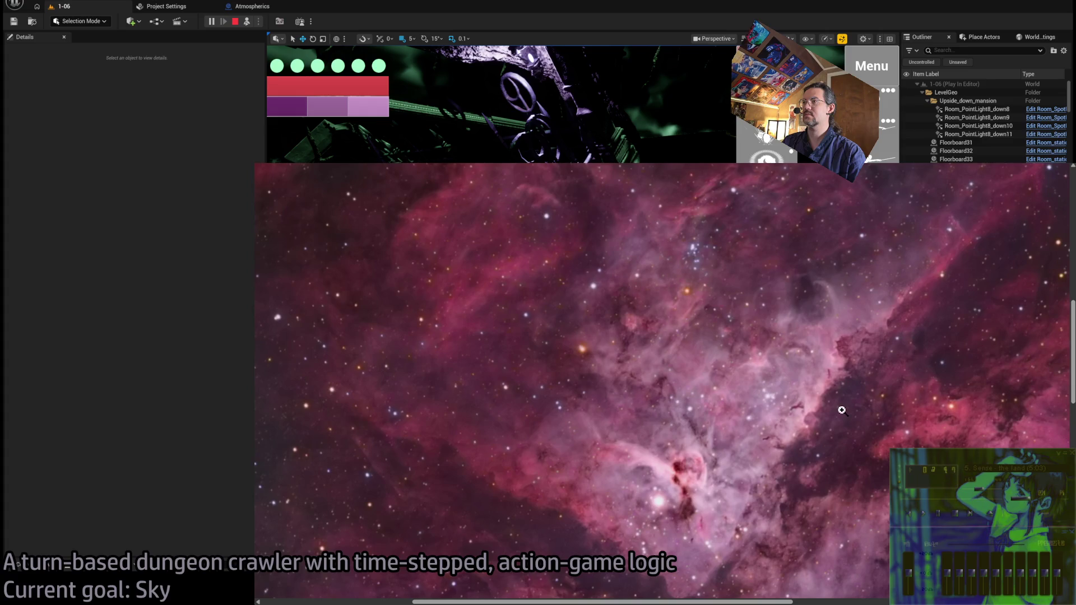
pyautogui.hscroll(3, 641, 359)
pyautogui.scroll(-2, 673, 364)
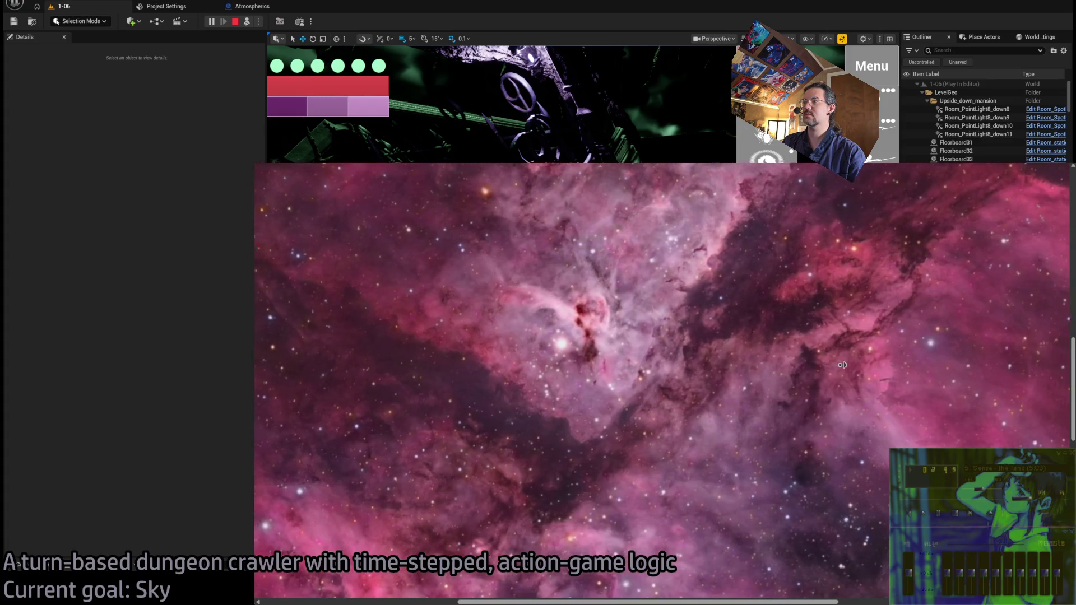
pyautogui.scroll(-3, 759, 379)
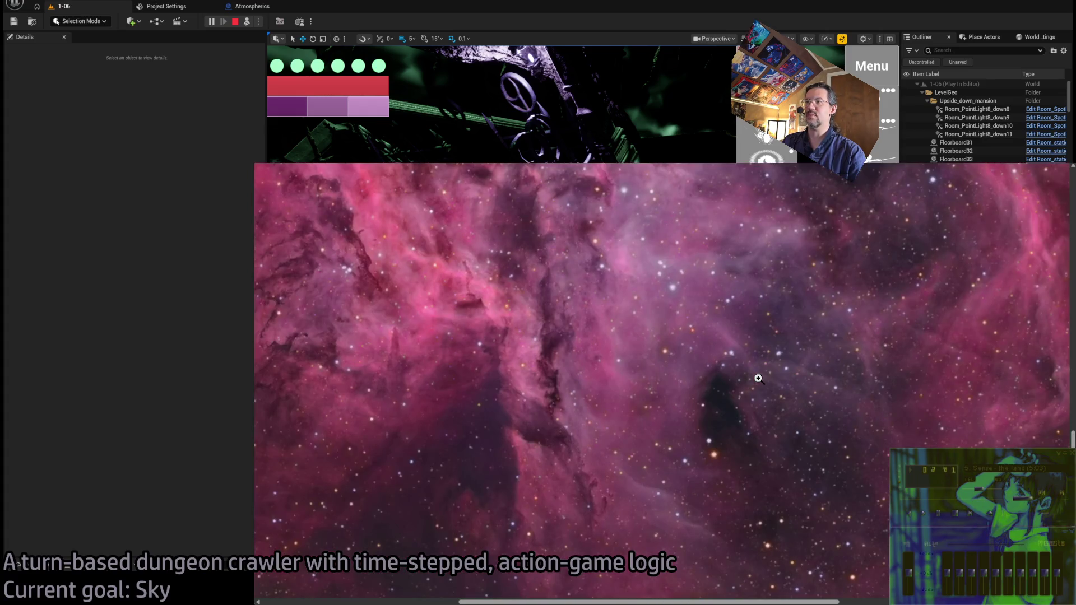
pyautogui.scroll(3, 706, 405)
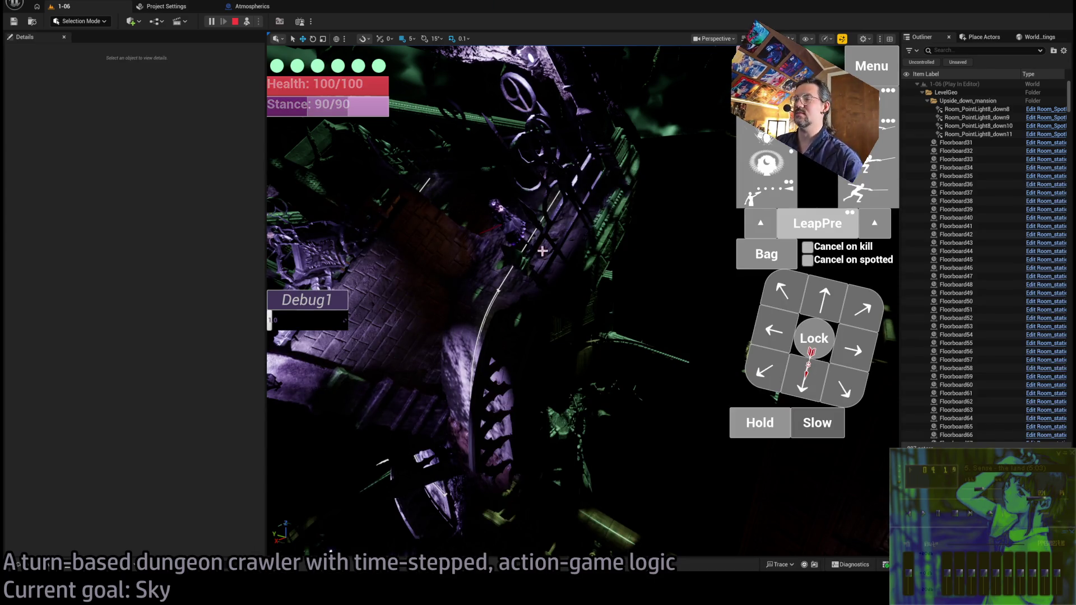
# End the 1-06 play-test, then replay 1-06, moving the character toward the door
pyautogui.press('Escape')
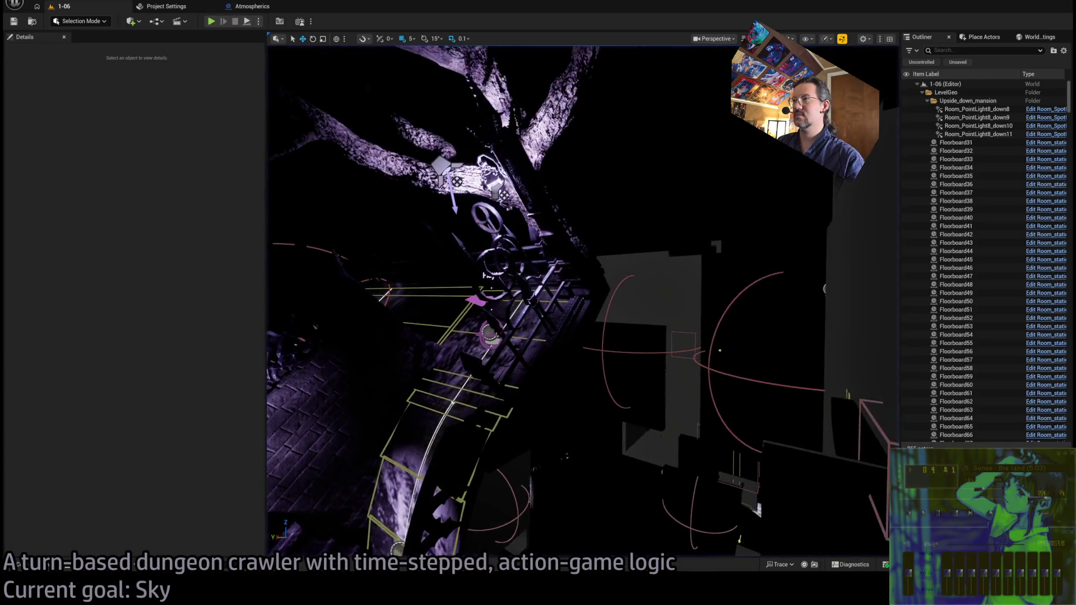
pyautogui.click(236, 6)
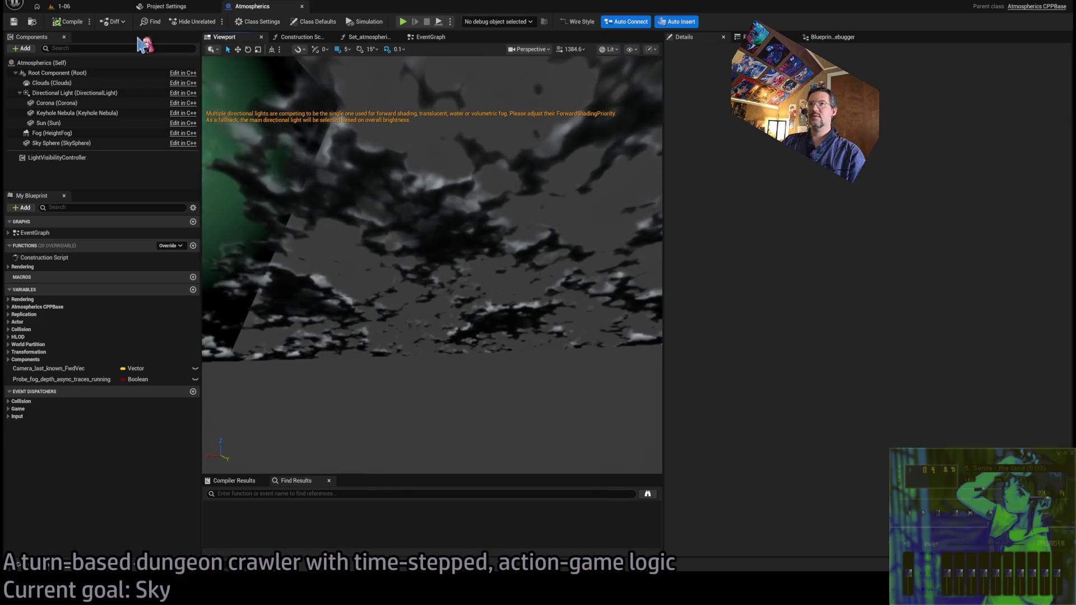
pyautogui.click(63, 6)
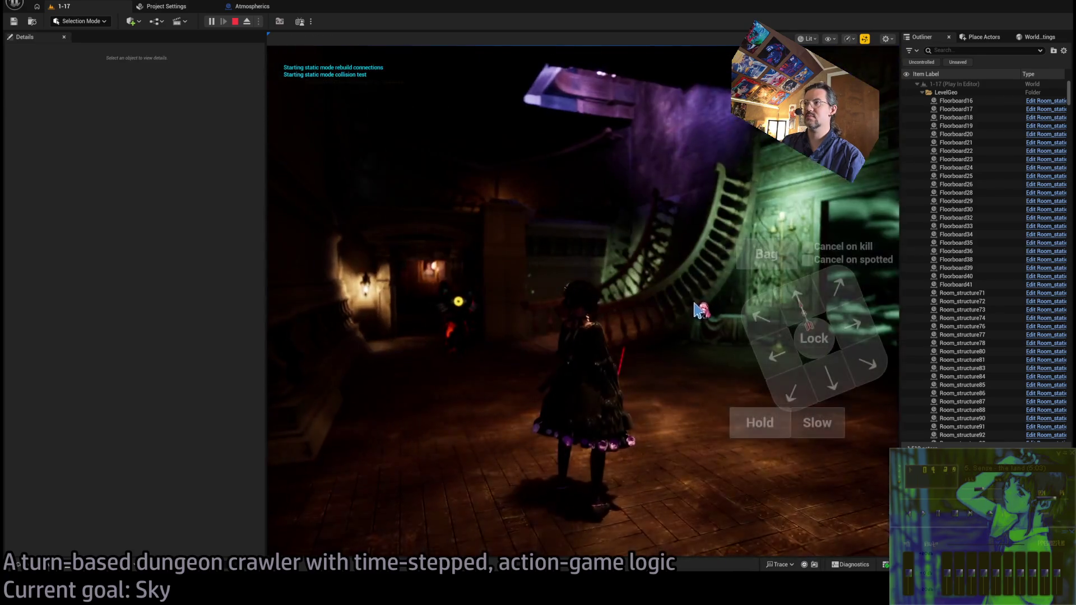
pyautogui.moveTo(681, 294)
pyautogui.mouseDown()
pyautogui.moveTo(483, 305)
pyautogui.moveTo(654, 280)
pyautogui.moveTo(439, 305)
pyautogui.moveTo(603, 305)
pyautogui.mouseUp()
pyautogui.click(821, 305)
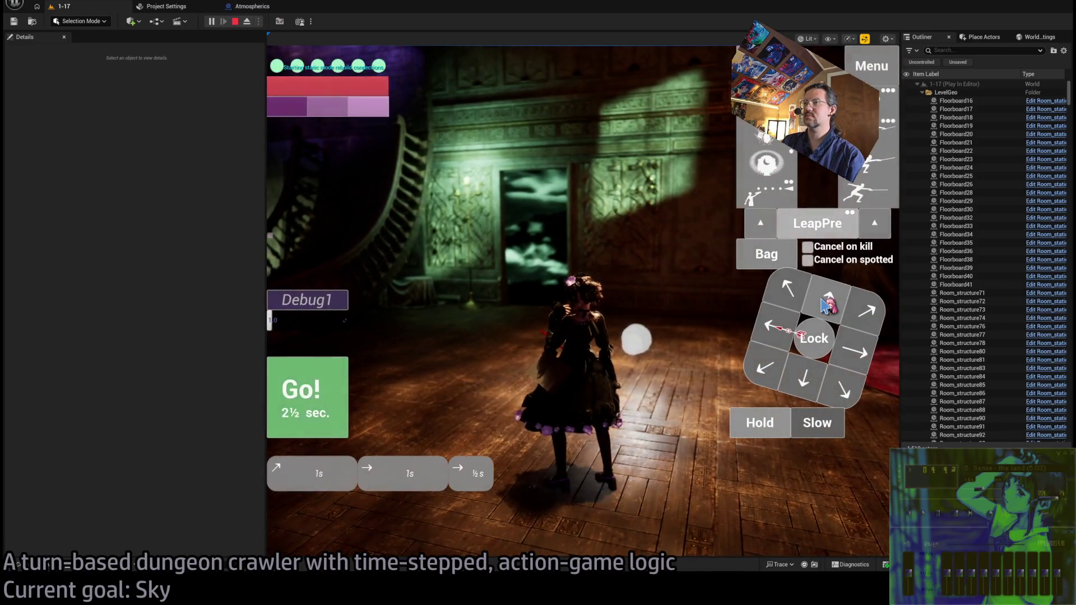
pyautogui.click(322, 397)
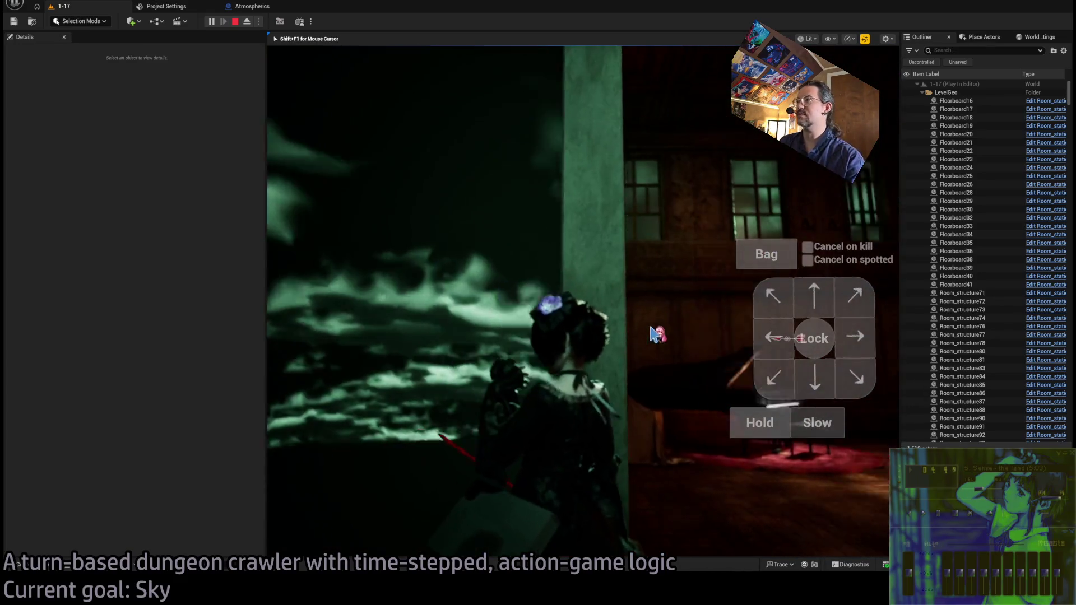
pyautogui.press('Escape')
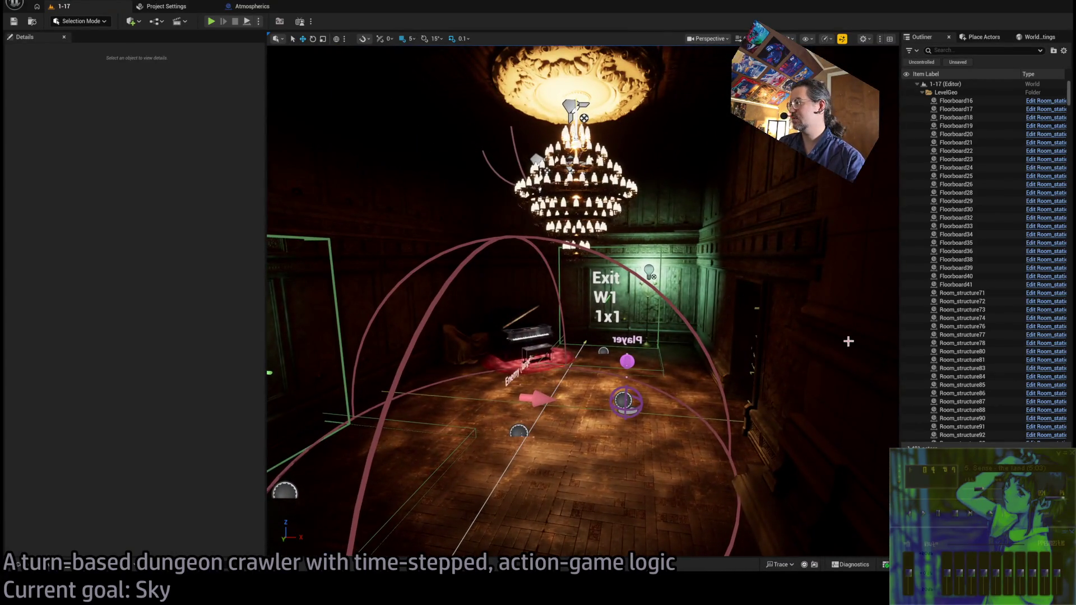
# Select the RoomController, then play level 1-17, walking toward the door and tilting up to the sky
pyautogui.click(526, 357)
pyautogui.scroll(-3, 177, 369)
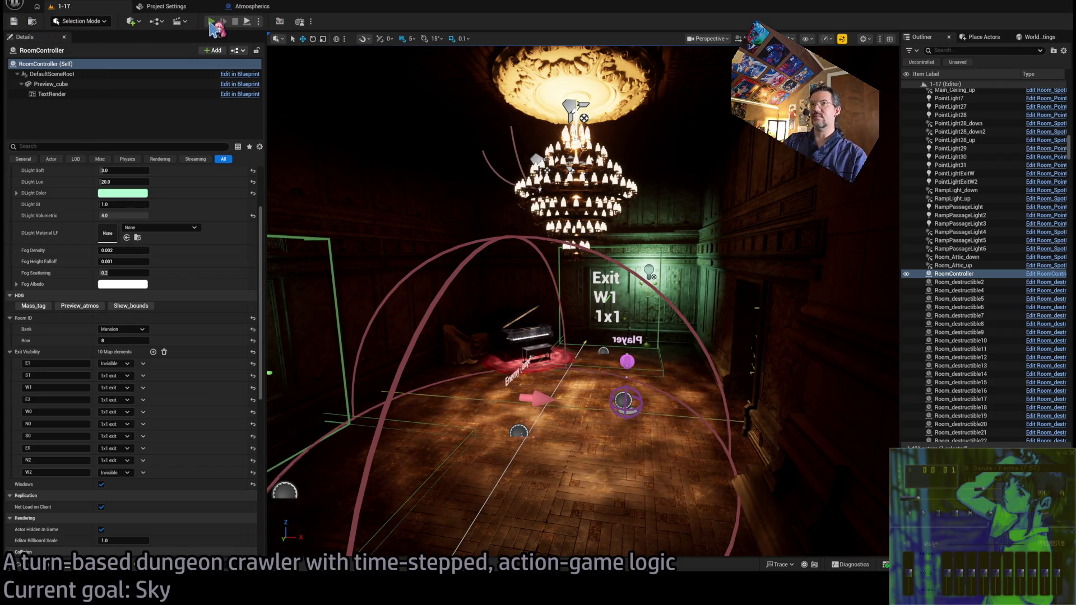
pyautogui.hotkey('alt', 'p')
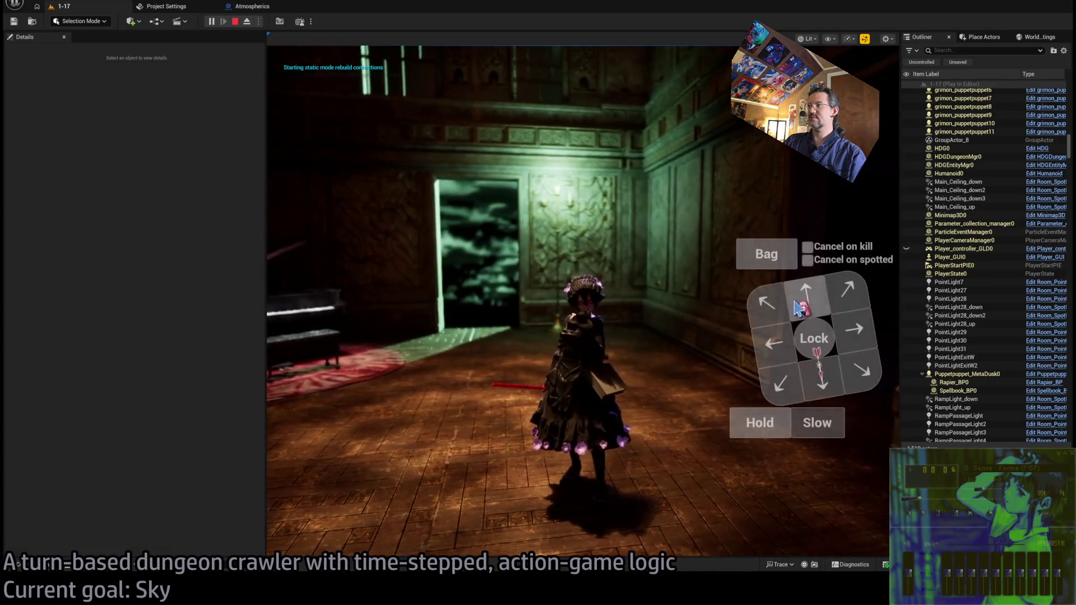
pyautogui.click(811, 308)
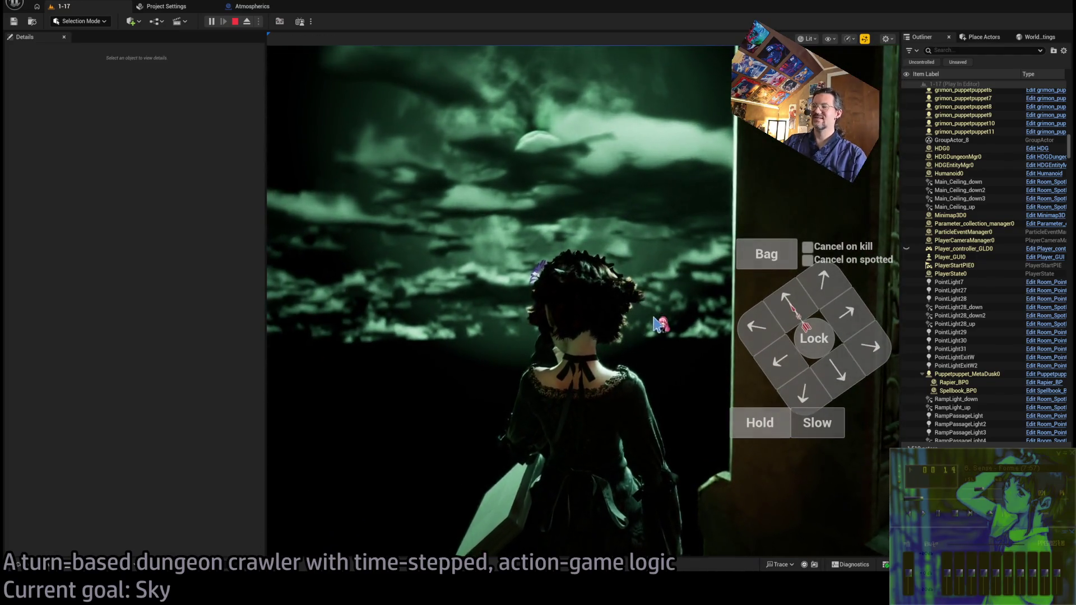
pyautogui.moveTo(659, 311)
pyautogui.mouseDown()
pyautogui.moveTo(639, 224)
pyautogui.moveTo(656, 234)
pyautogui.moveTo(663, 240)
pyautogui.moveTo(651, 258)
pyautogui.moveTo(536, 246)
pyautogui.moveTo(559, 236)
pyautogui.moveTo(545, 308)
pyautogui.moveTo(658, 329)
pyautogui.moveTo(504, 337)
pyautogui.moveTo(538, 359)
pyautogui.moveTo(514, 324)
pyautogui.moveTo(699, 314)
pyautogui.moveTo(715, 324)
pyautogui.mouseUp()
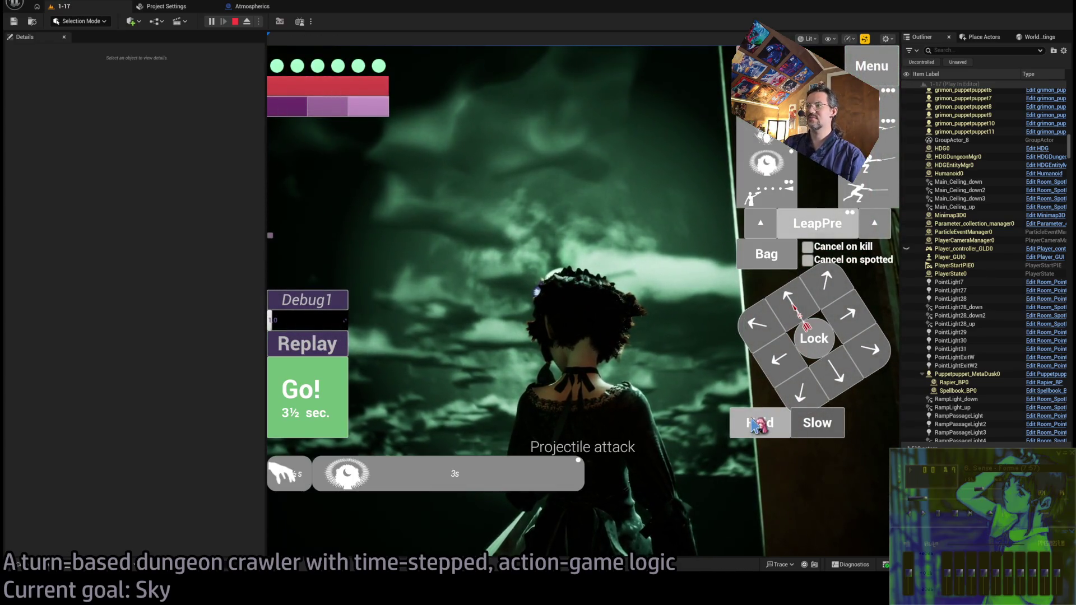
pyautogui.click(301, 413)
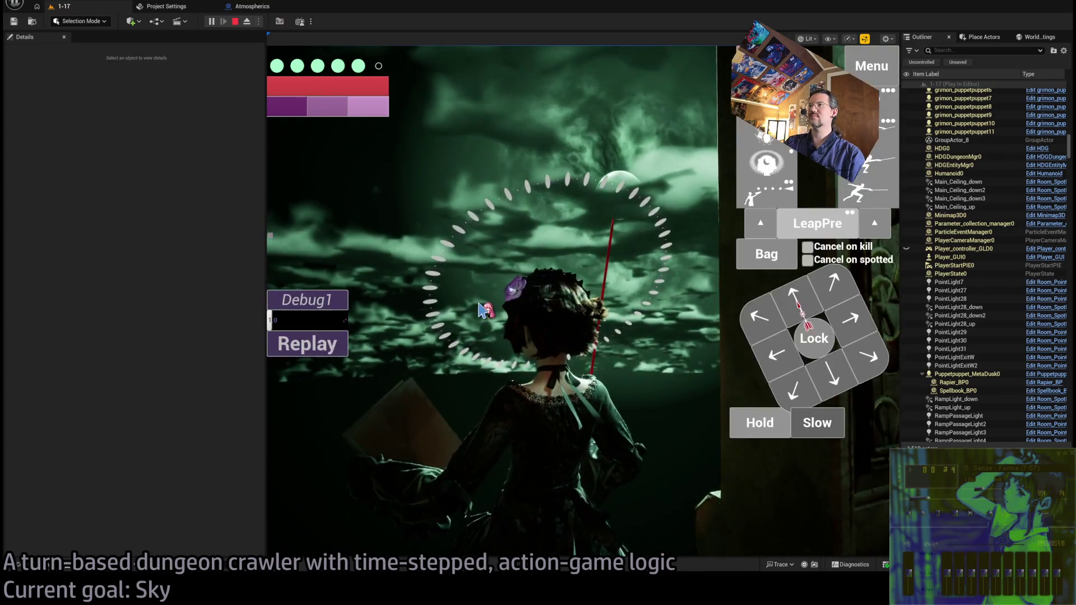
pyautogui.click(482, 300)
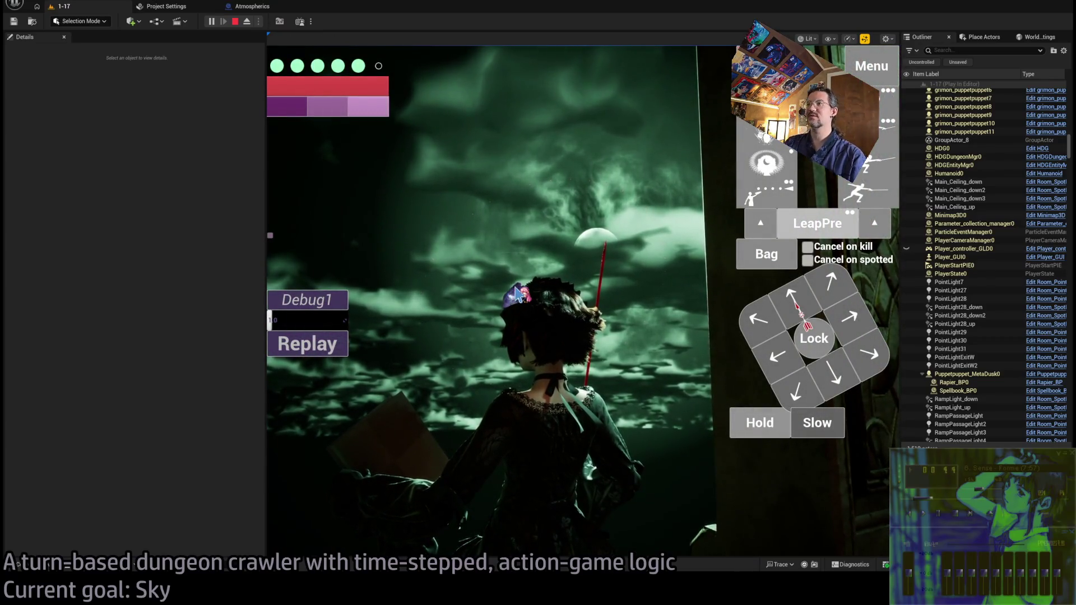
pyautogui.click(514, 297)
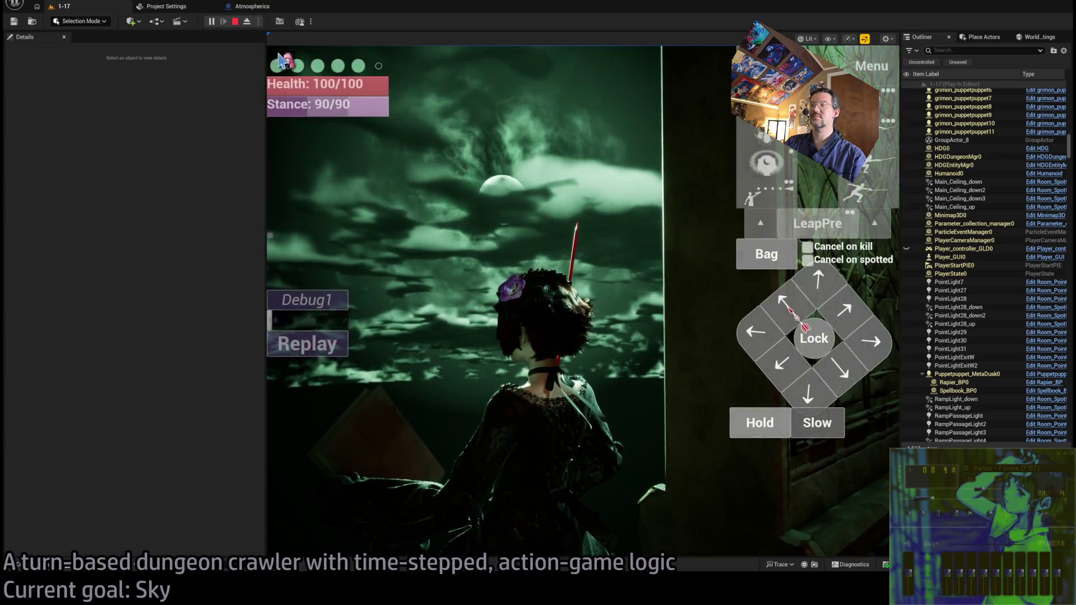
pyautogui.click(236, 22)
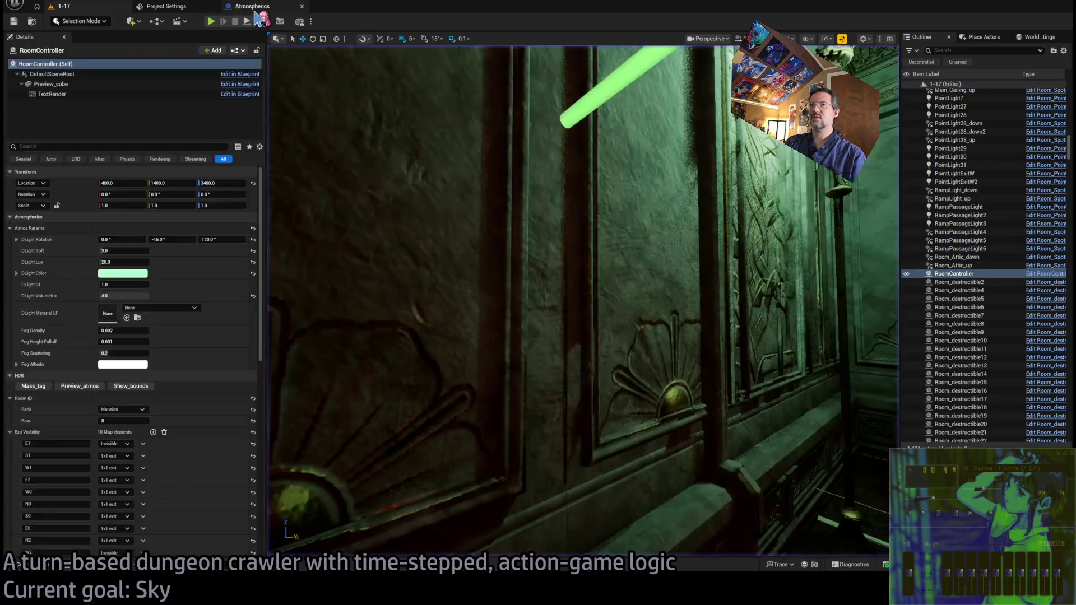
# Review the Atmospherics blueprint's event graph and nebula preview, then browse the Atmospherics asset folder
pyautogui.click(254, 7)
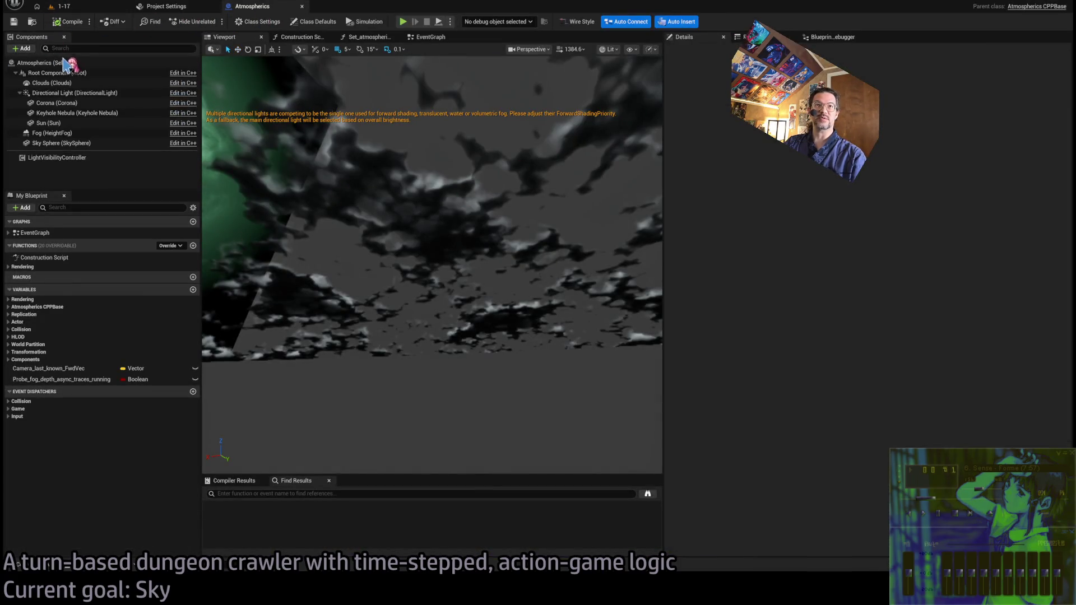
pyautogui.click(417, 37)
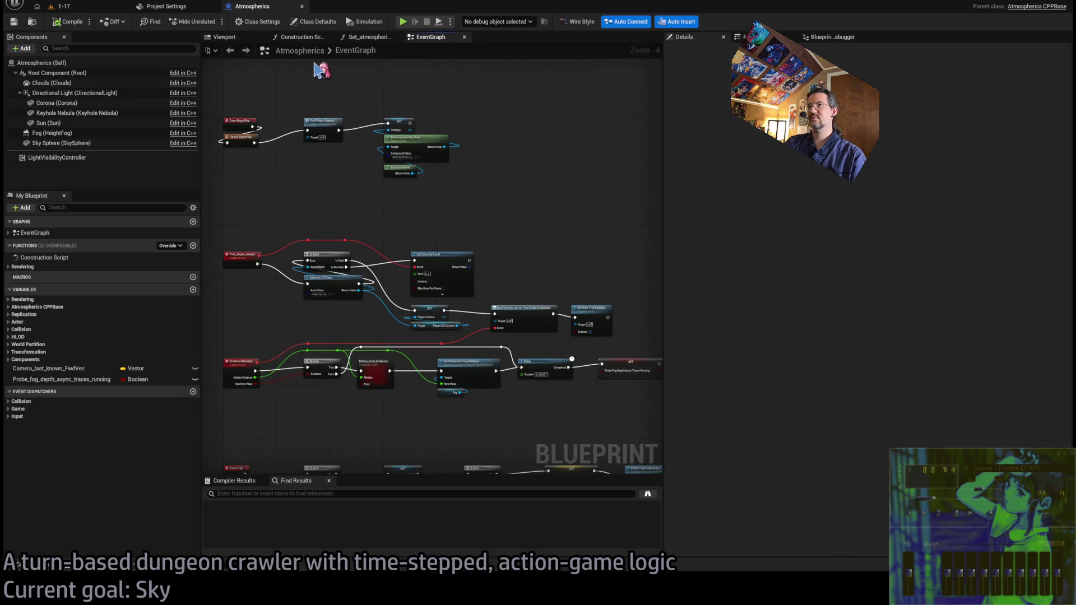
pyautogui.click(240, 41)
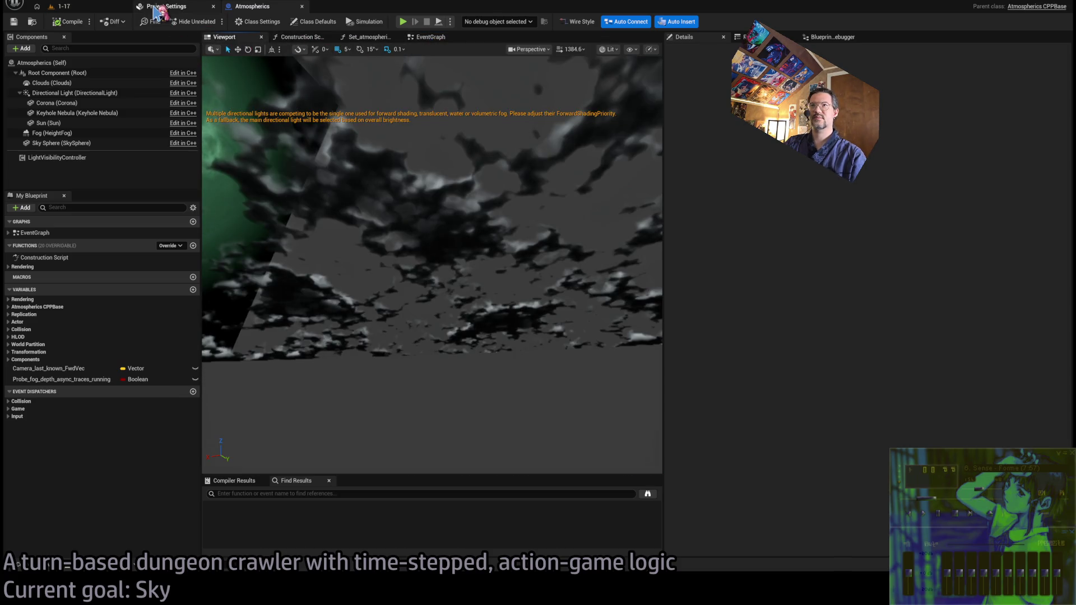
pyautogui.moveTo(492, 154); pyautogui.dragTo(477, 174)
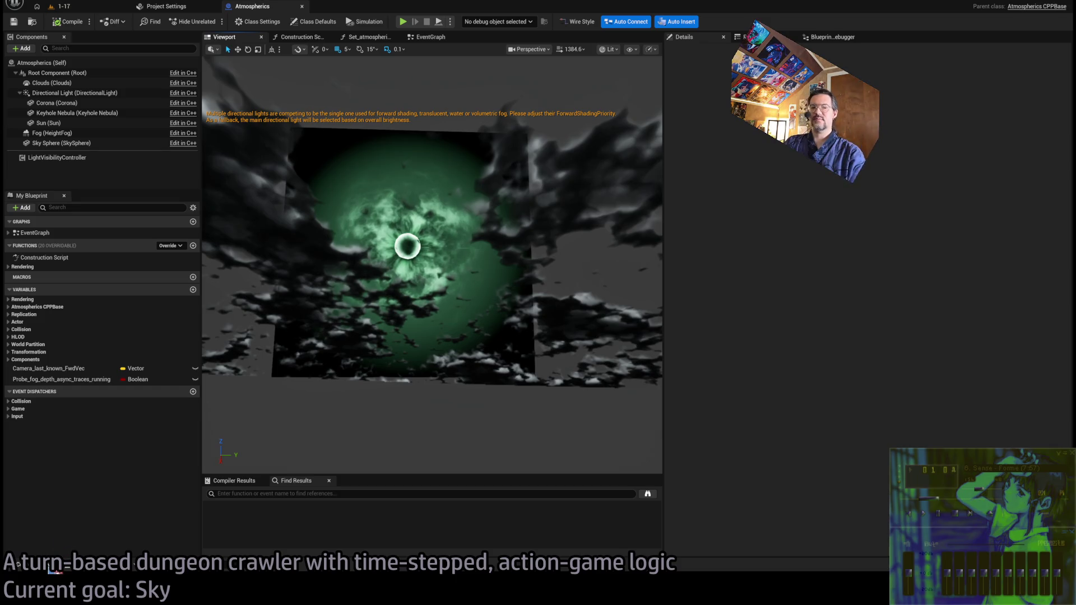
pyautogui.click(53, 567)
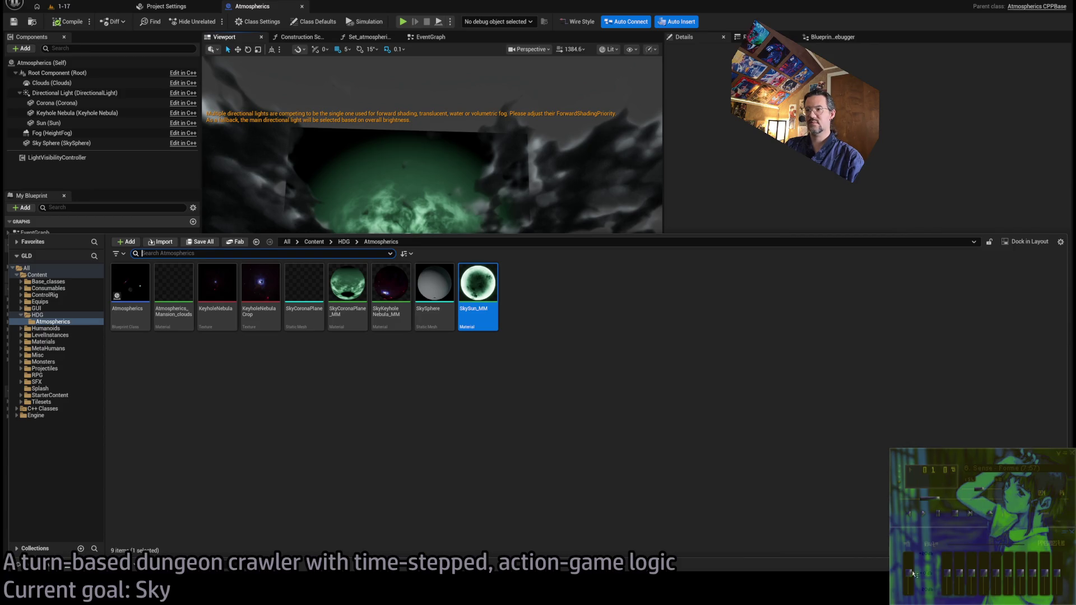
pyautogui.click(362, 444)
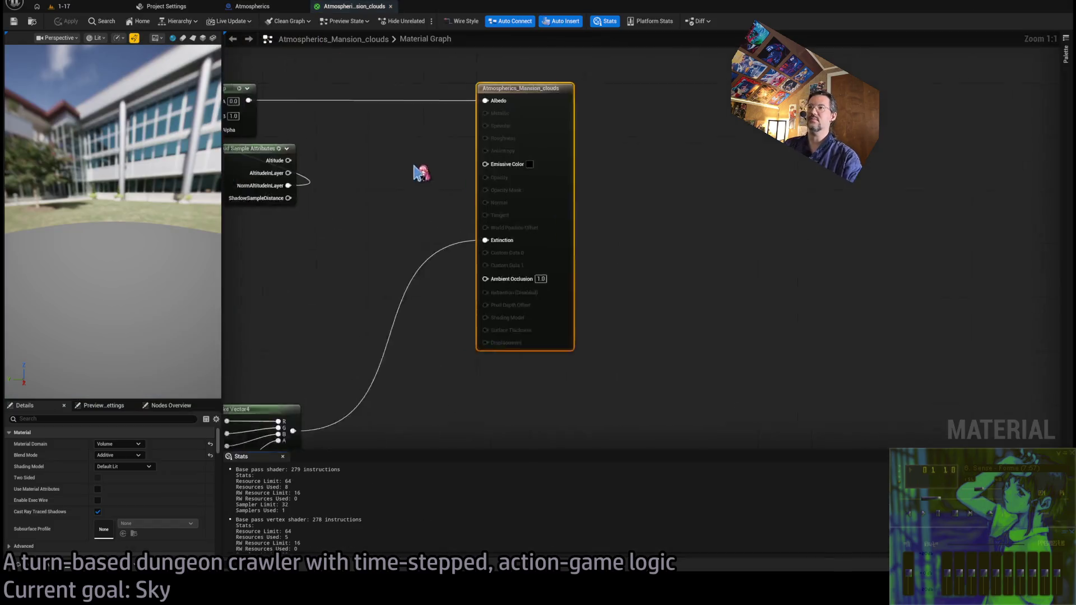
# Inspect the two Texture Sample nodes in the Atmospherics_Mansion_clouds graph
pyautogui.scroll(3, 704, 200)
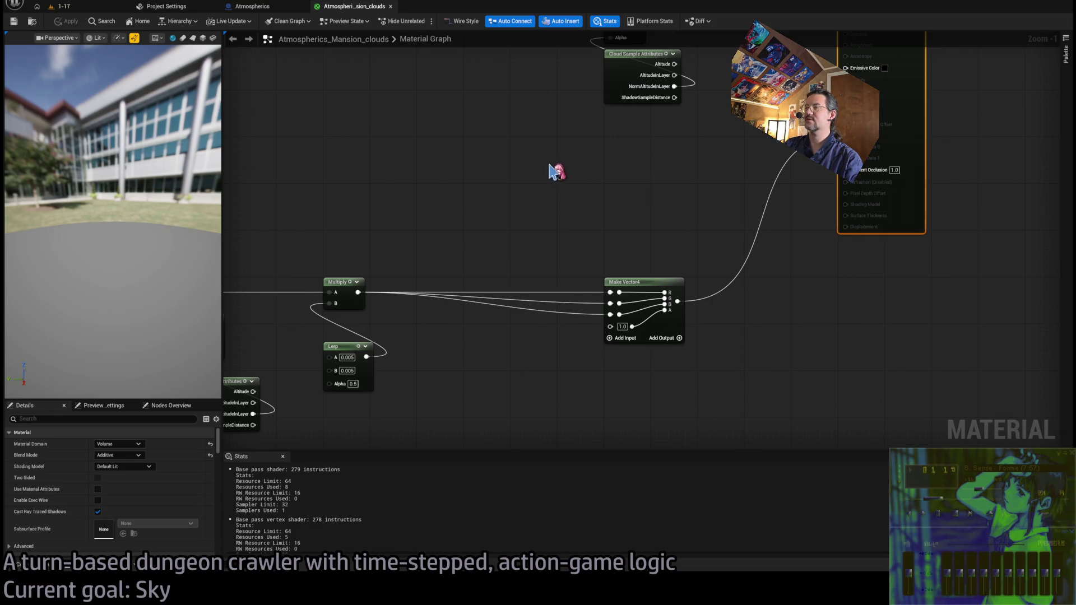
pyautogui.scroll(-3, 564, 176)
pyautogui.moveTo(479, 270); pyautogui.dragTo(655, 235)
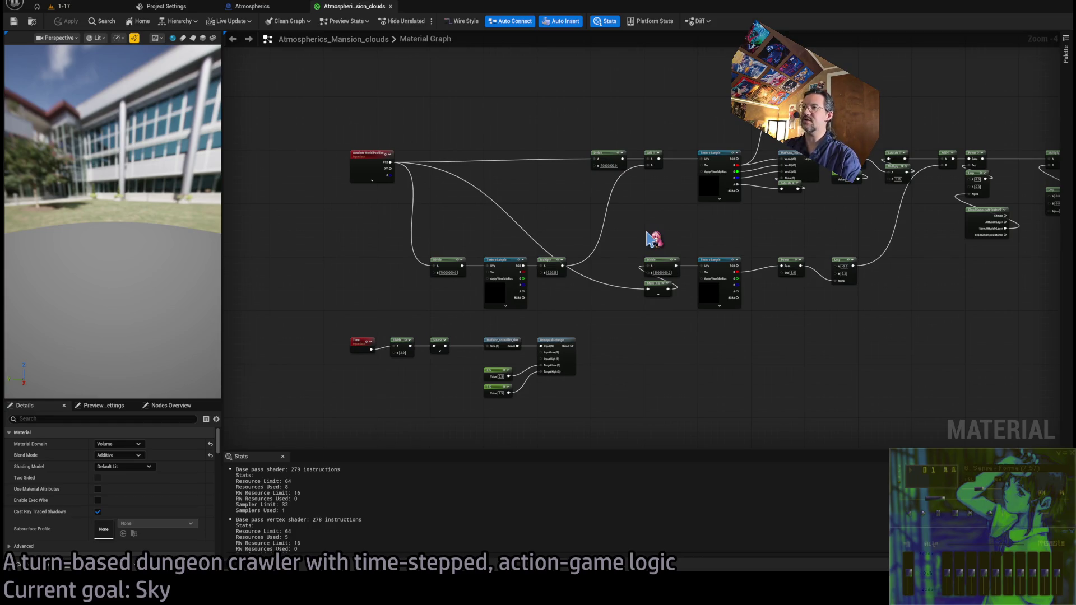
pyautogui.scroll(4, 654, 240)
pyautogui.click(361, 288)
pyautogui.click(787, 276)
pyautogui.moveTo(787, 203)
pyautogui.mouseDown()
pyautogui.moveTo(682, 224)
pyautogui.moveTo(589, 295)
pyautogui.mouseUp()
pyautogui.moveTo(558, 294); pyautogui.dragTo(557, 184)
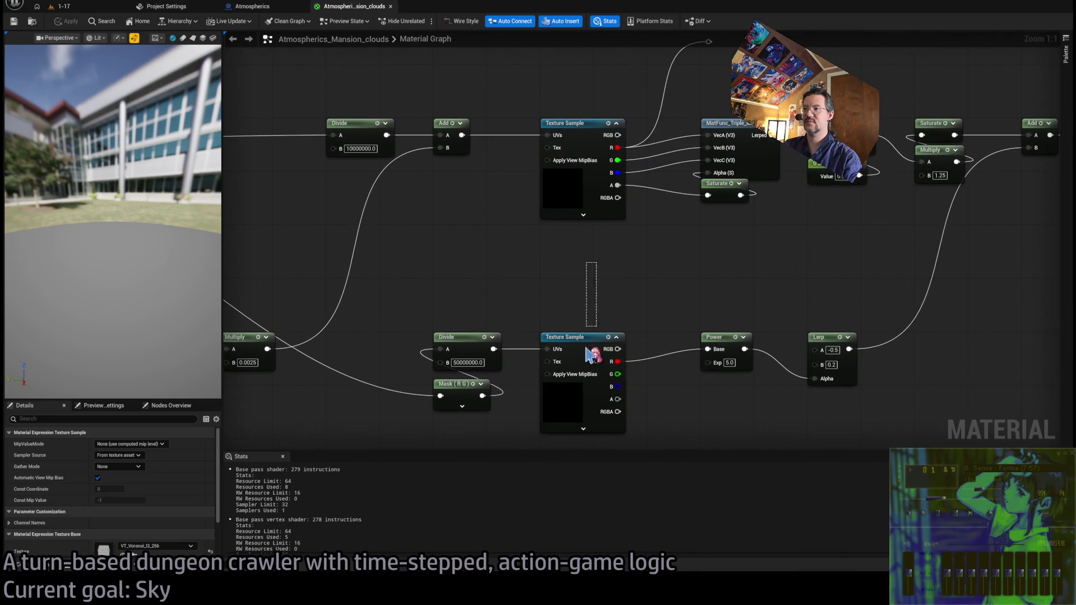
pyautogui.moveTo(620, 294); pyautogui.dragTo(571, 277)
# Connect the lower T_Noise_small branch's Power output to the upper chain's Multiply node
pyautogui.scroll(-2, 201, 504)
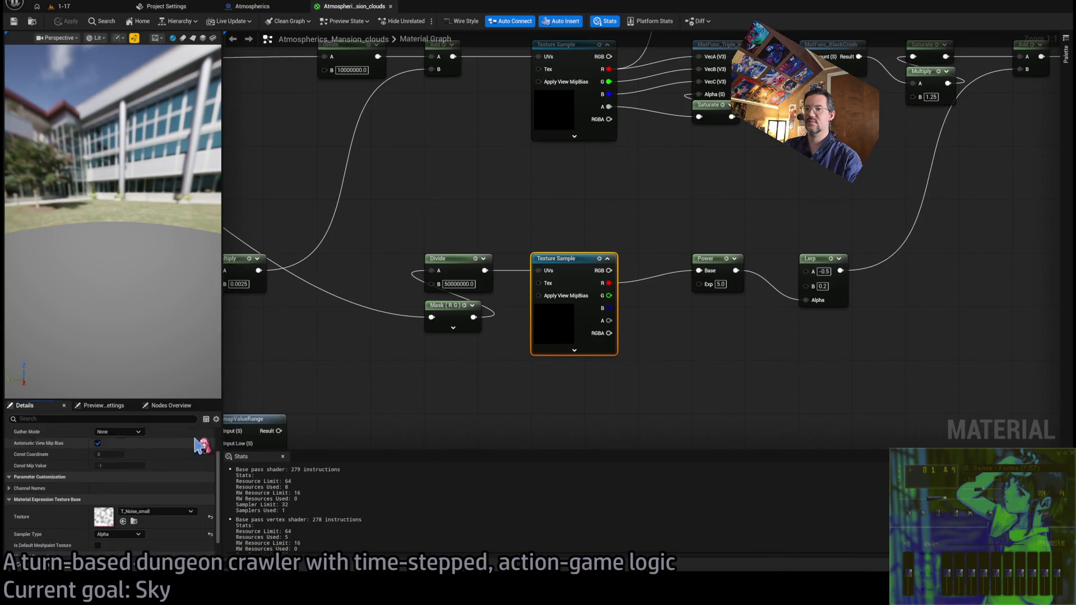
pyautogui.scroll(-3, 643, 403)
pyautogui.moveTo(644, 317)
pyautogui.mouseDown()
pyautogui.moveTo(451, 341)
pyautogui.moveTo(435, 322)
pyautogui.moveTo(404, 329)
pyautogui.mouseUp()
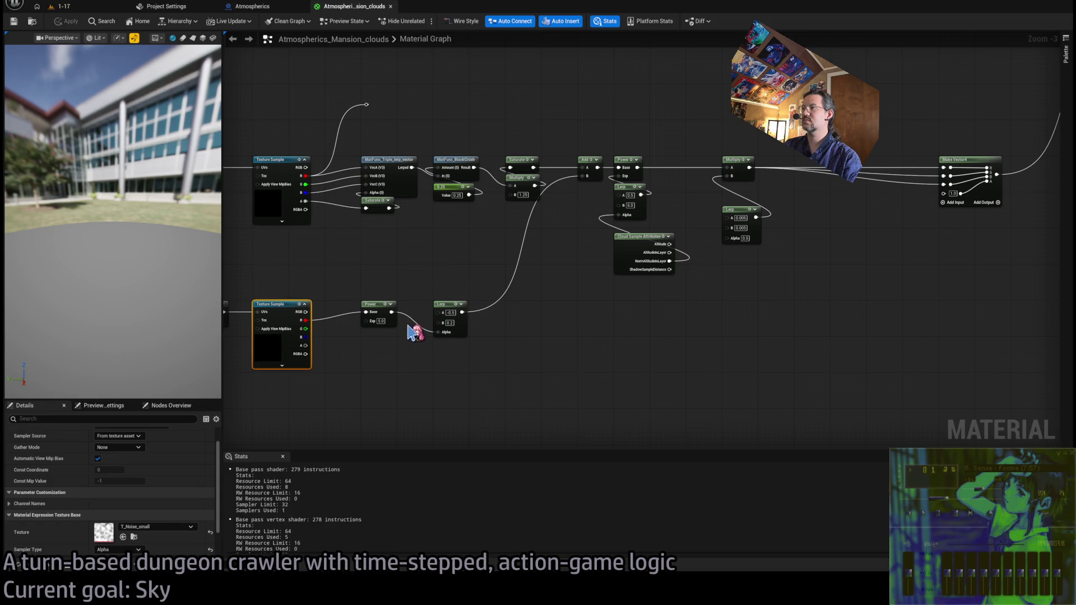
pyautogui.moveTo(392, 313); pyautogui.dragTo(734, 166)
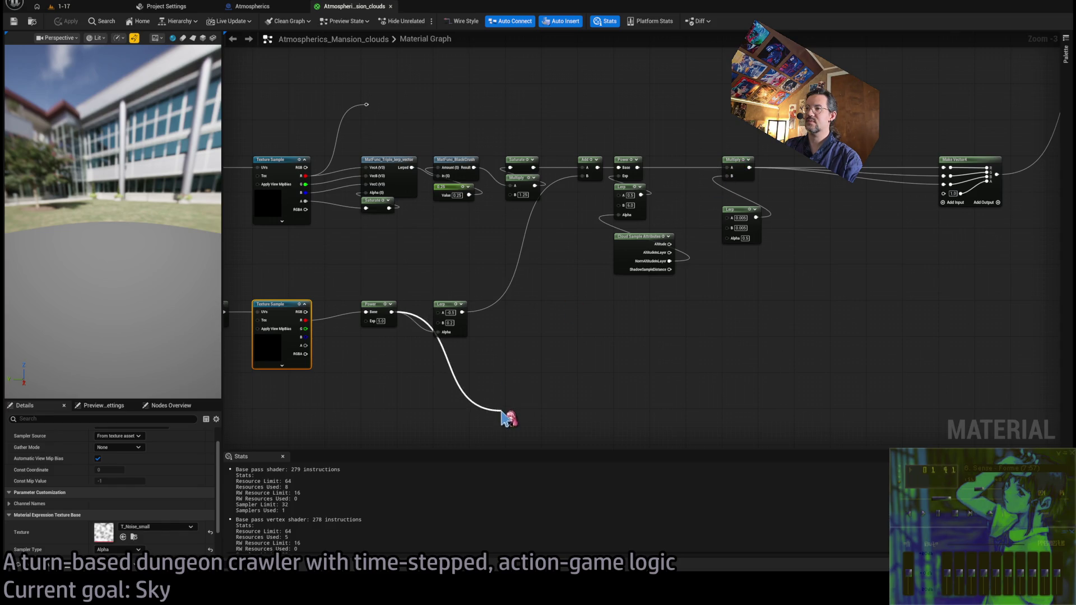
pyautogui.moveTo(719, 180); pyautogui.dragTo(723, 178)
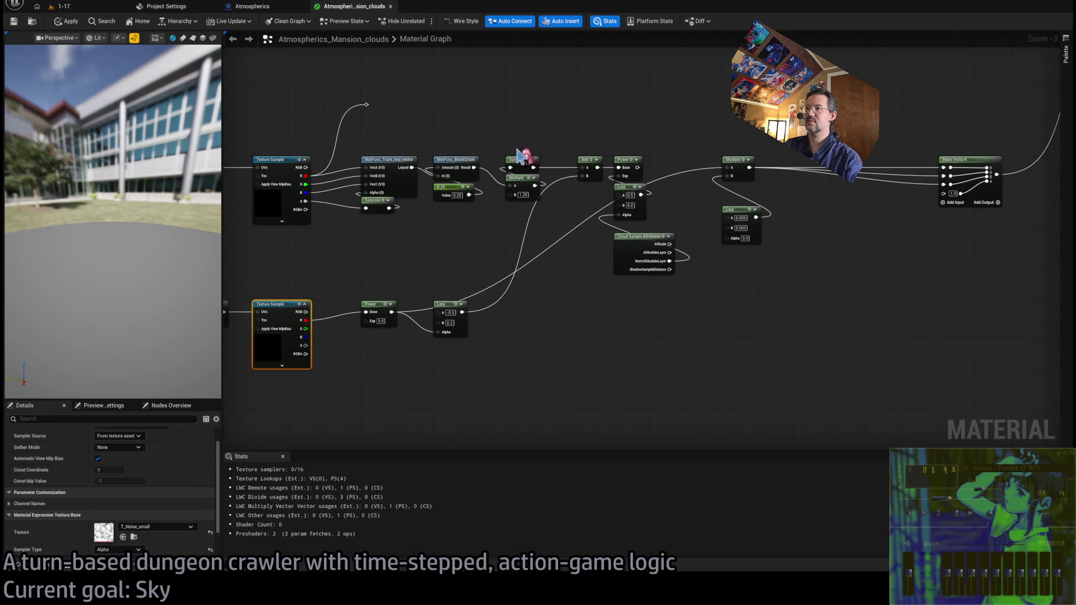
pyautogui.click(71, 6)
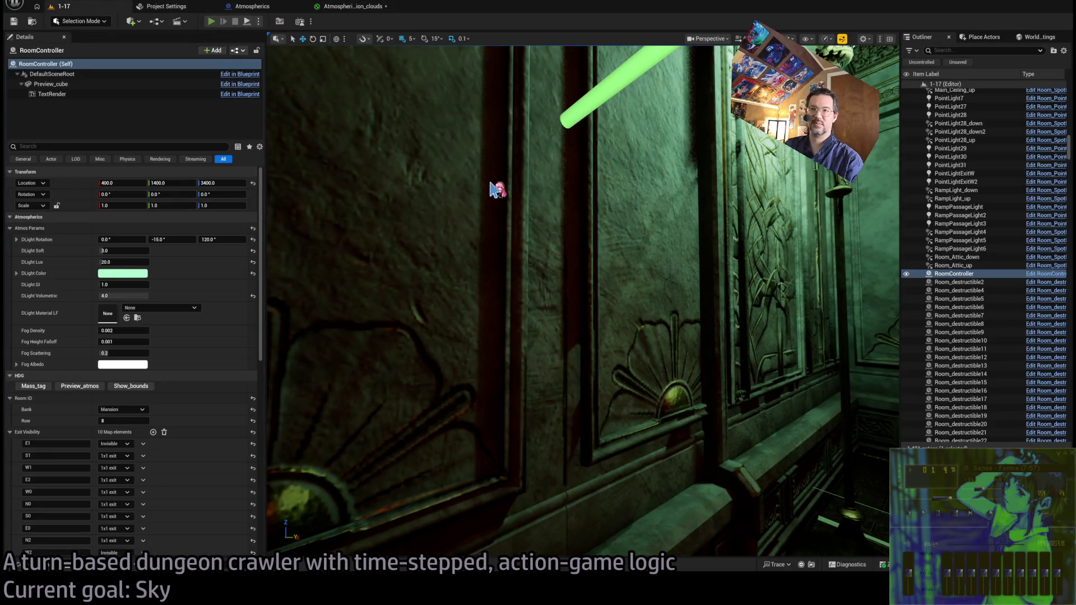
# Play level 1-17 from the Spawn_marker and eject with F8 to view the green clouds
pyautogui.hotkey('alt', 'p')
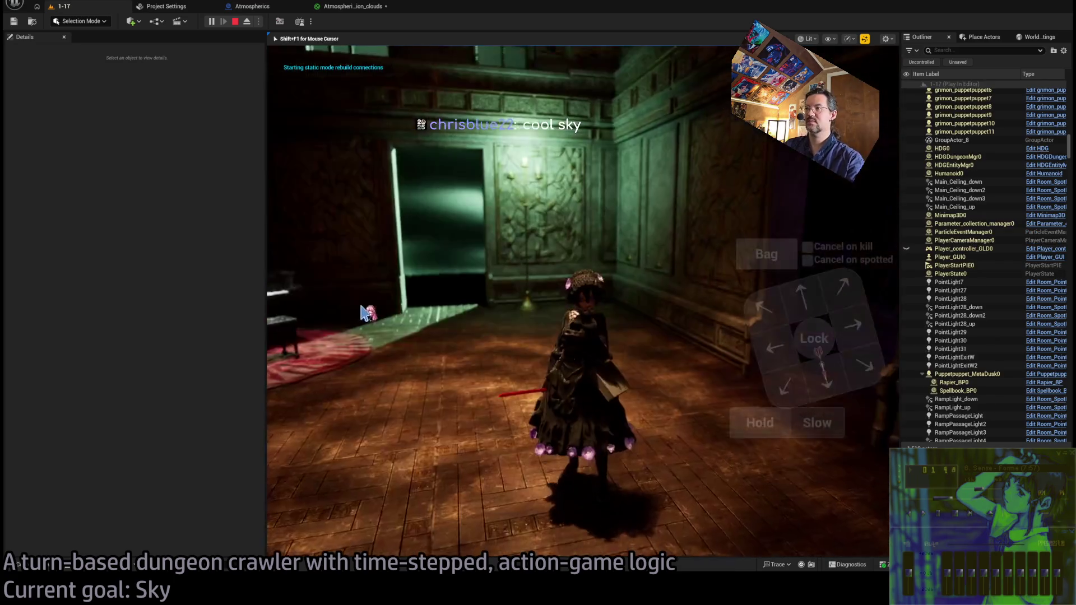
pyautogui.press('Escape')
pyautogui.moveTo(583, 303); pyautogui.dragTo(583, 302)
pyautogui.click(644, 411)
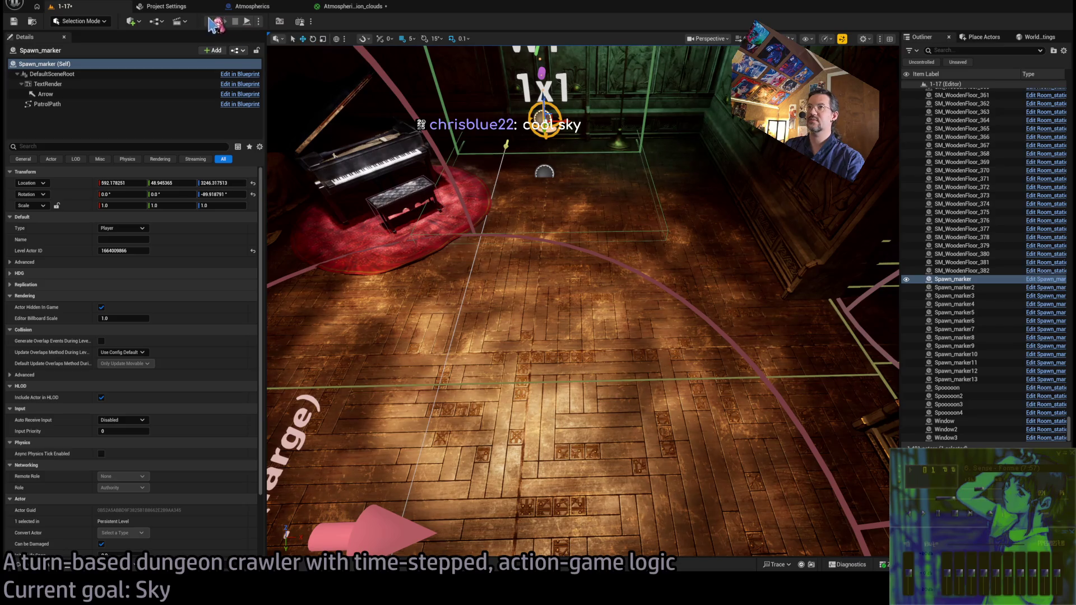
pyautogui.hotkey('alt', 'p')
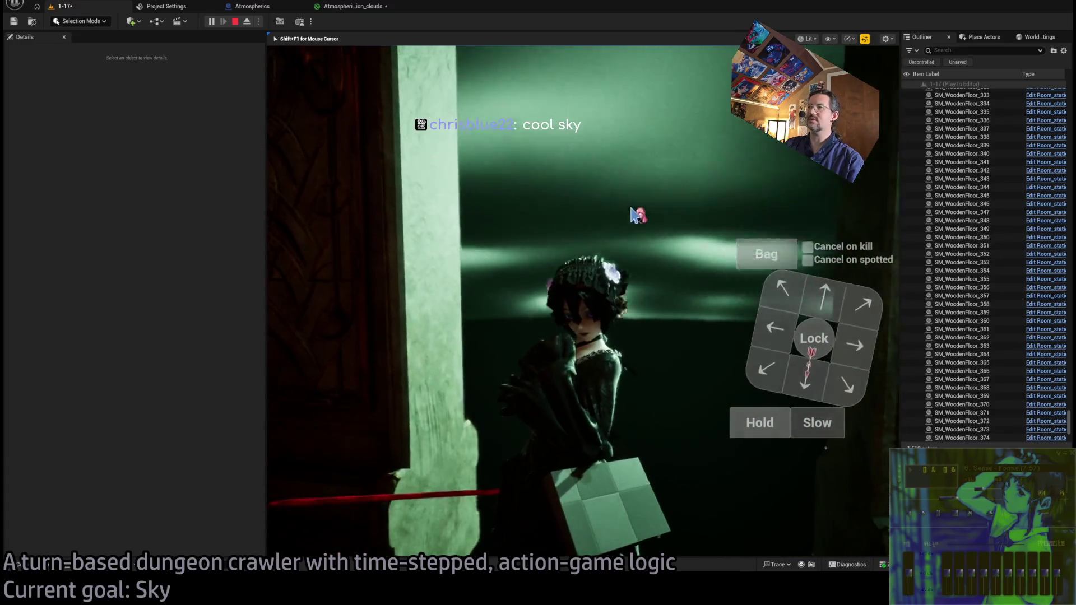
pyautogui.press('F8')
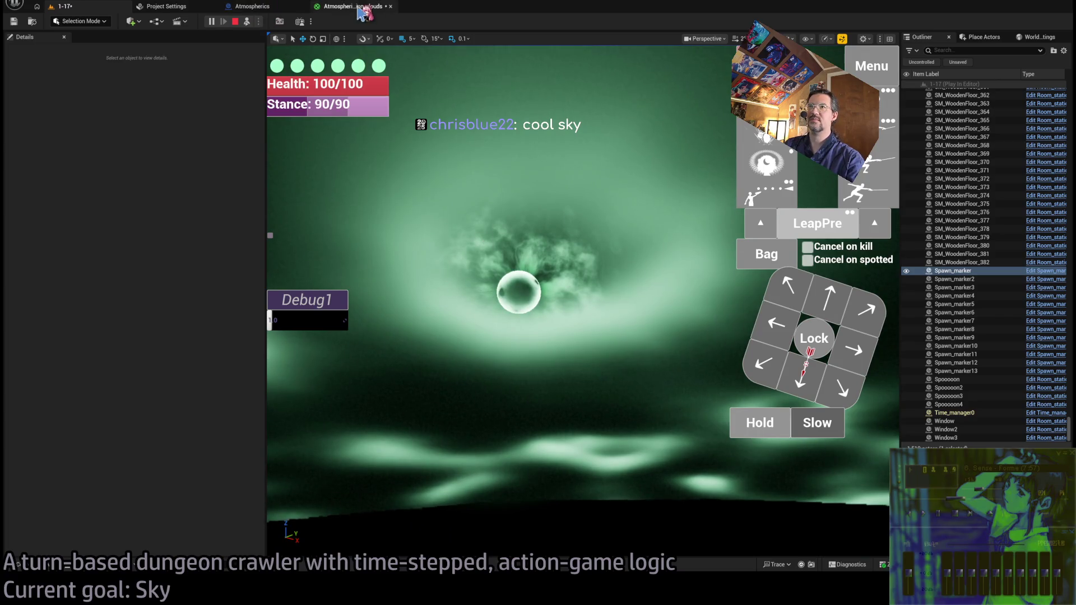
# Wire Power into the Lerp Alpha with exponent 7, then check the sky in the running level
pyautogui.click(342, 8)
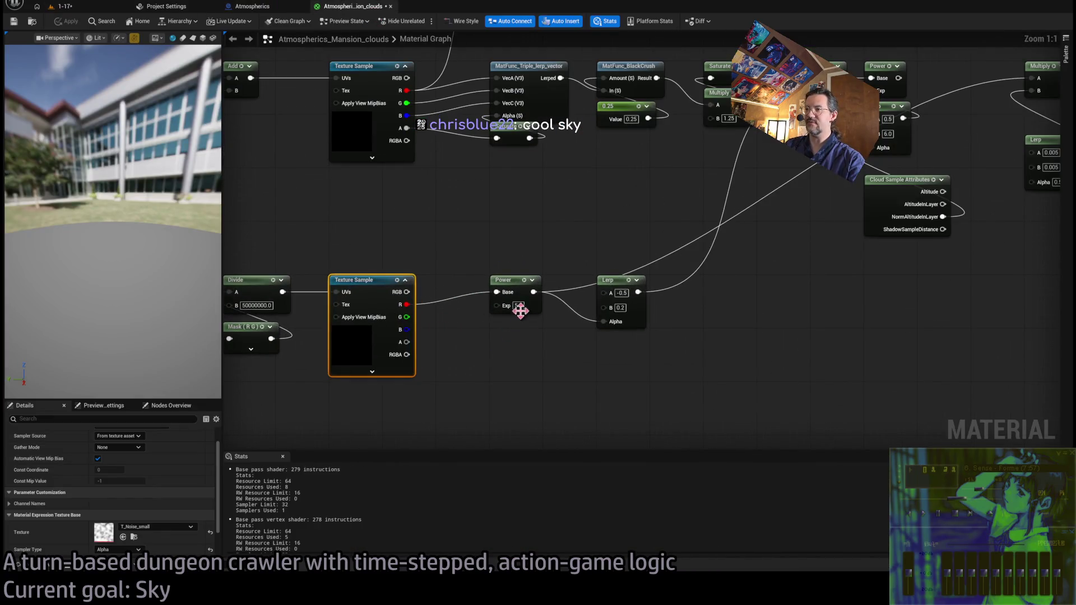
pyautogui.moveTo(592, 323); pyautogui.dragTo(603, 322)
pyautogui.write('7')
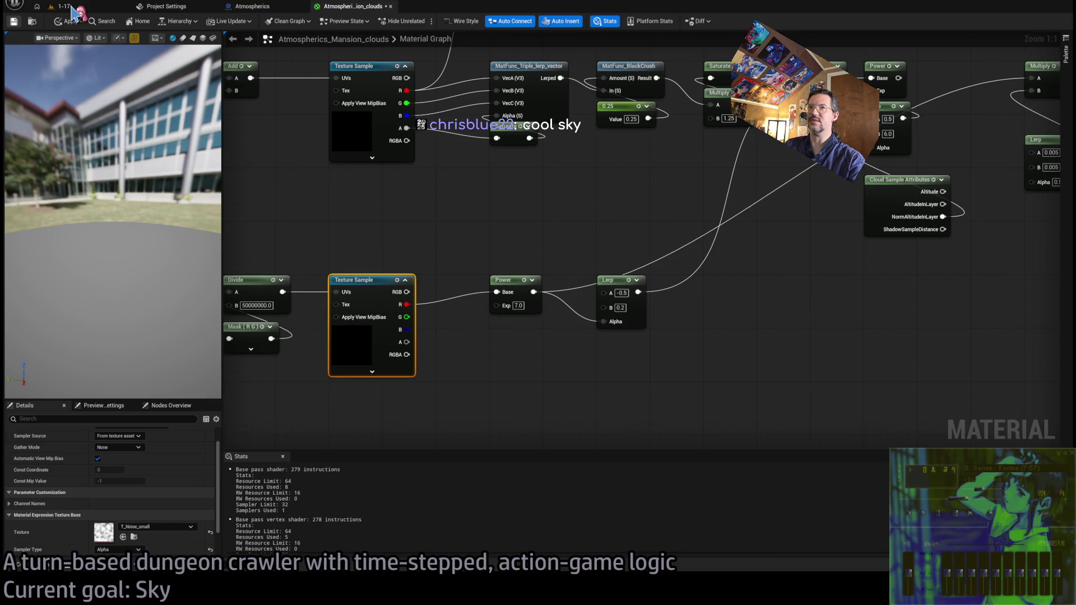
pyautogui.click(71, 7)
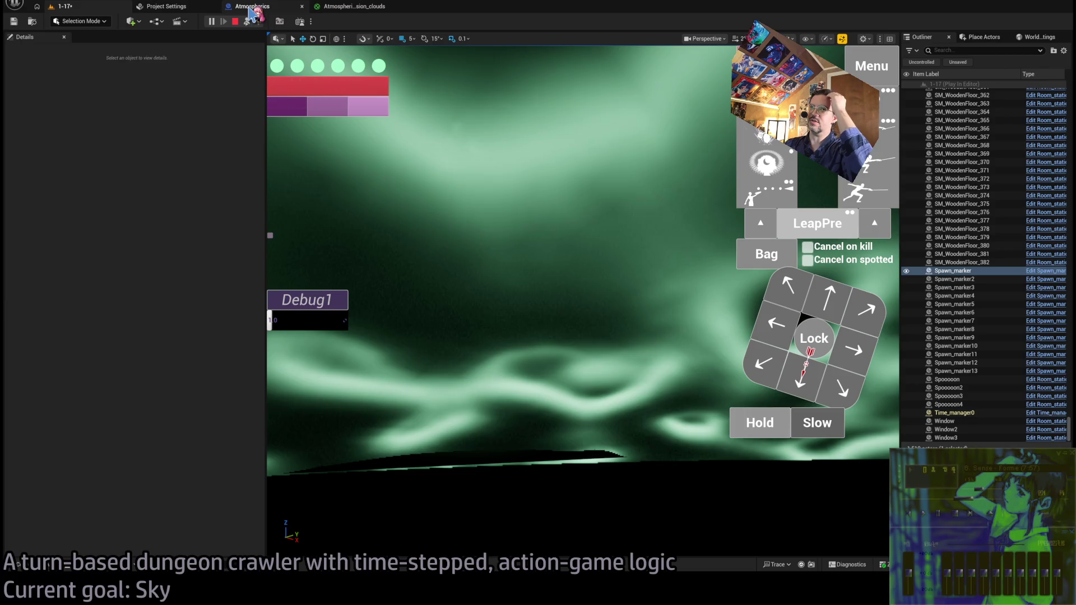
pyautogui.click(253, 8)
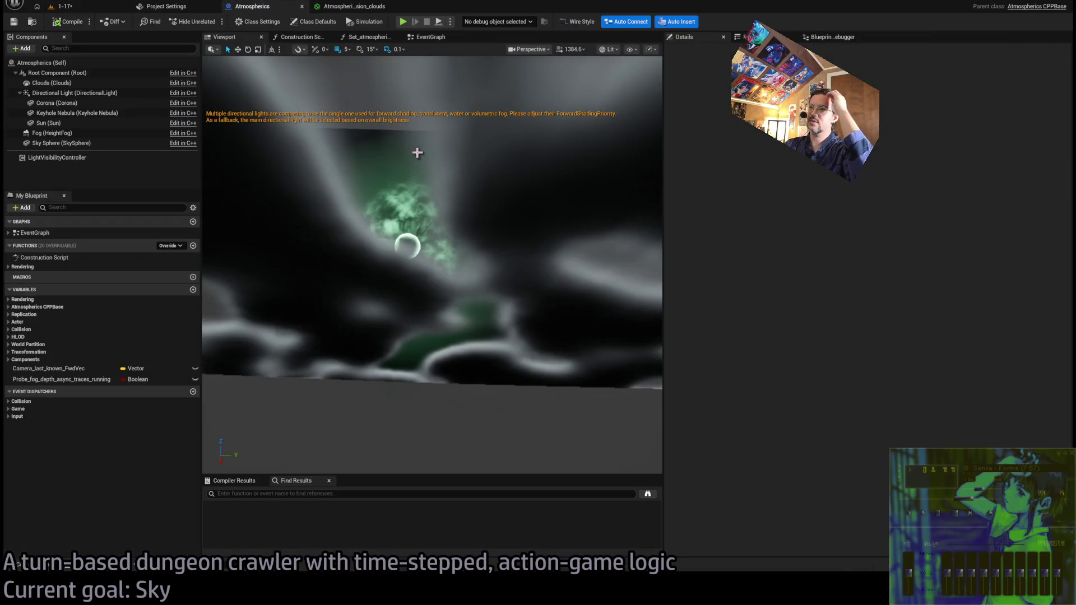
# Select the Clouds component and enter 20 as its Layer Height in Details
pyautogui.click(84, 93)
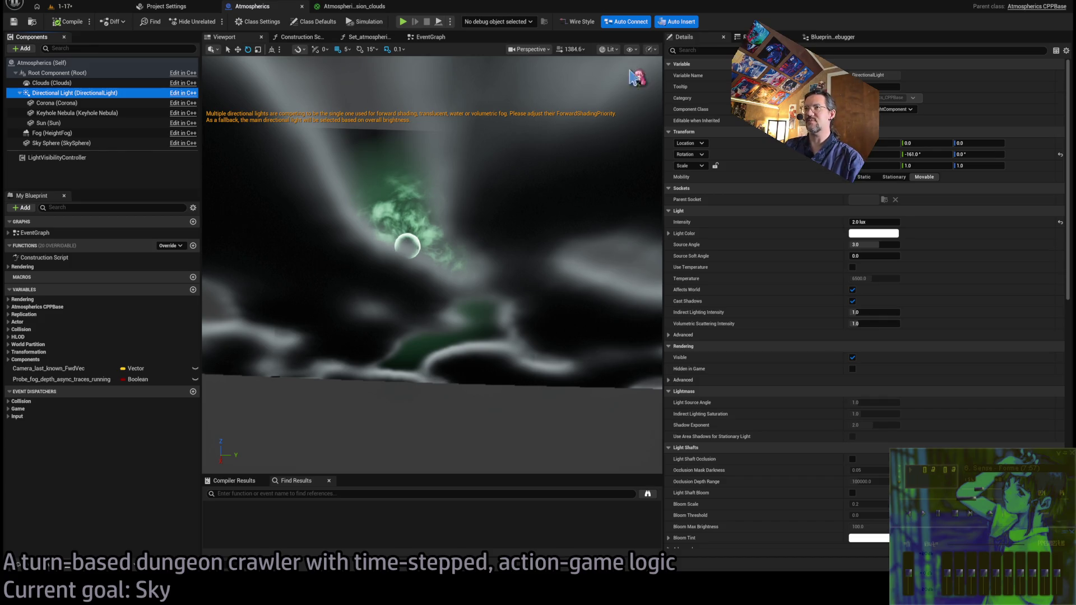
pyautogui.scroll(-2, 779, 265)
pyautogui.scroll(2, 783, 266)
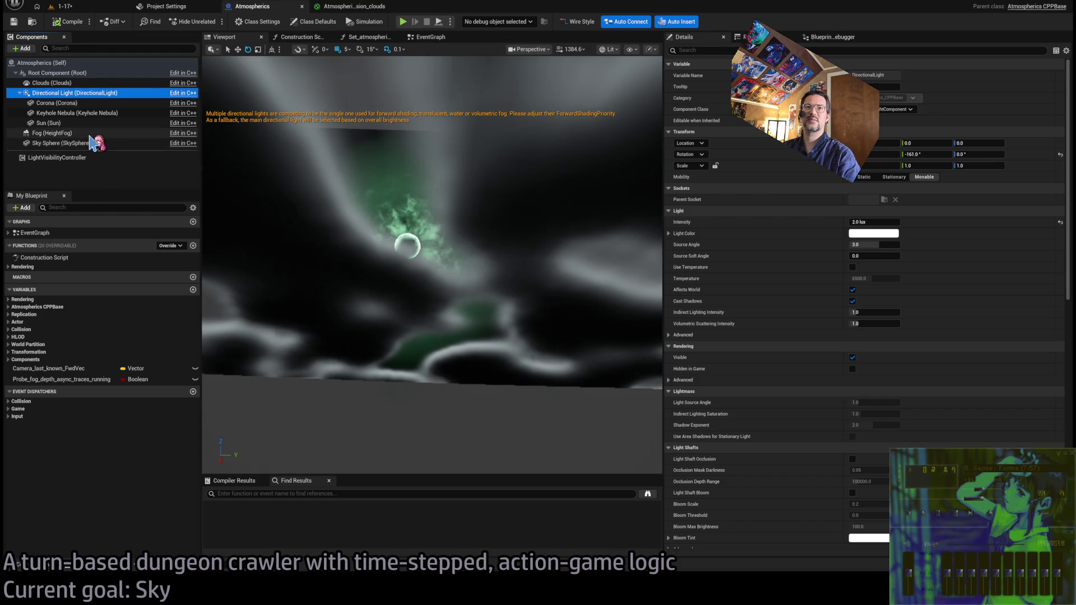
pyautogui.click(79, 83)
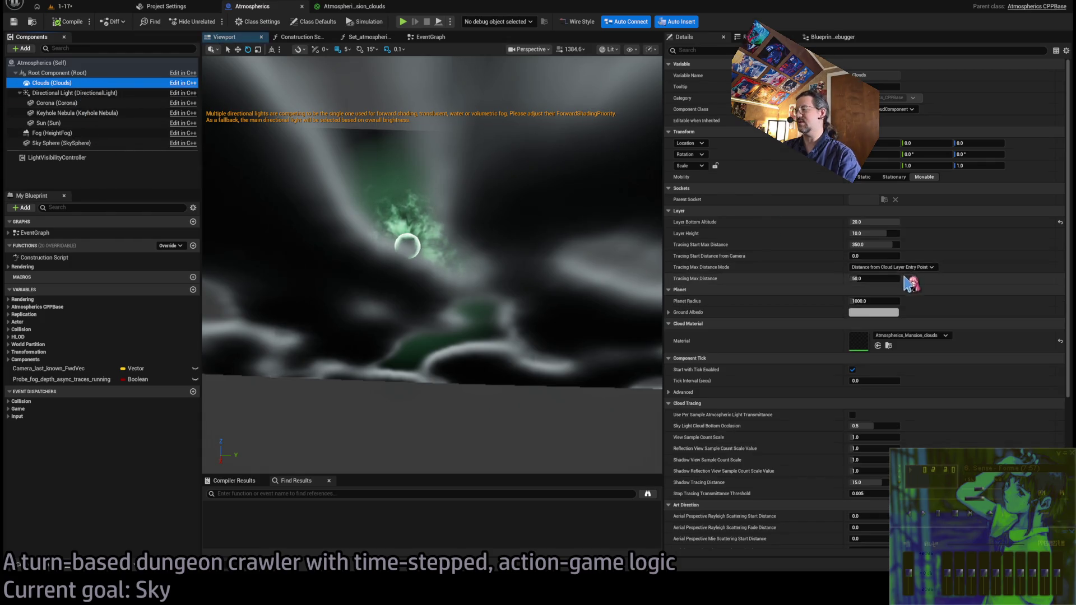
pyautogui.moveTo(874, 233)
pyautogui.mouseDown()
pyautogui.moveTo(855, 233)
pyautogui.moveTo(883, 233)
pyautogui.mouseUp()
pyautogui.write('20')
pyautogui.press('Return')
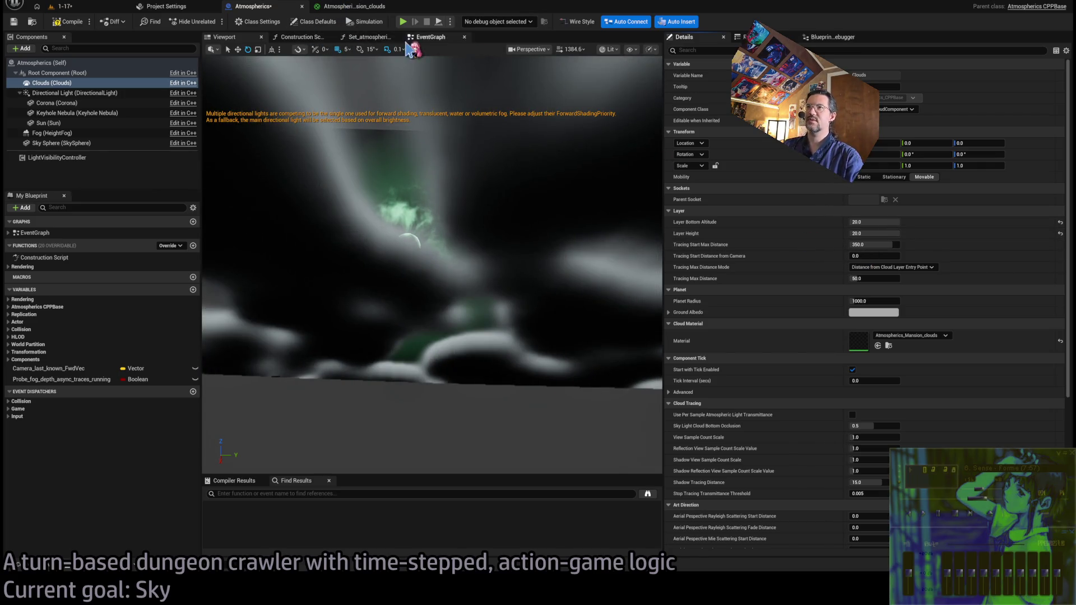
pyautogui.click(356, 8)
# Wire Cloud Sample Attributes' NormAltitudeInLayer pin into the Lerp Alpha and review the surrounding nodes
pyautogui.scroll(-4, 613, 240)
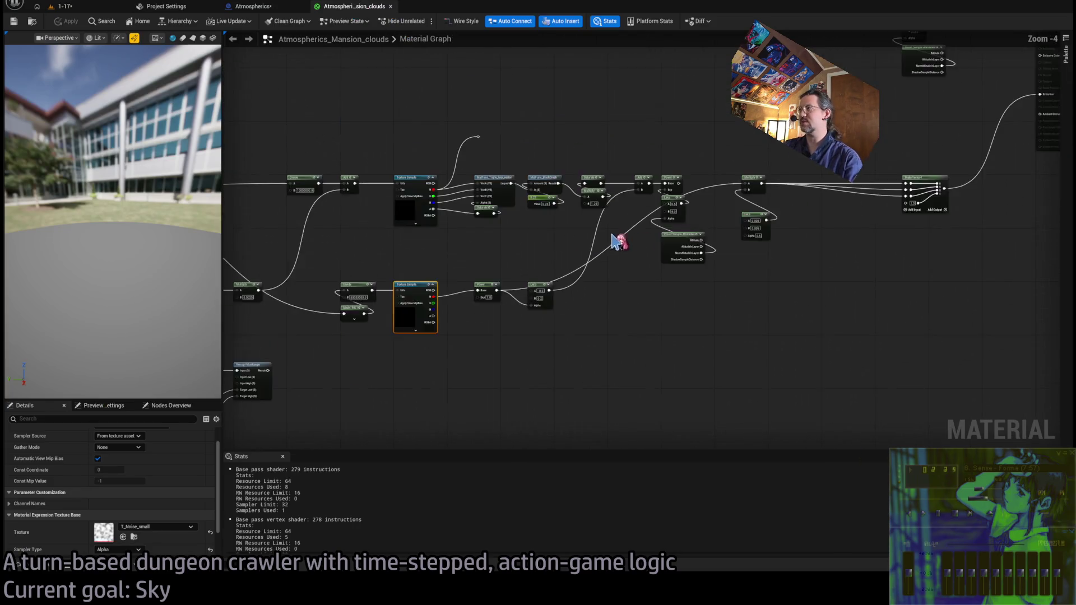
pyautogui.scroll(3, 586, 176)
pyautogui.scroll(1, 627, 303)
pyautogui.moveTo(591, 322); pyautogui.dragTo(528, 259)
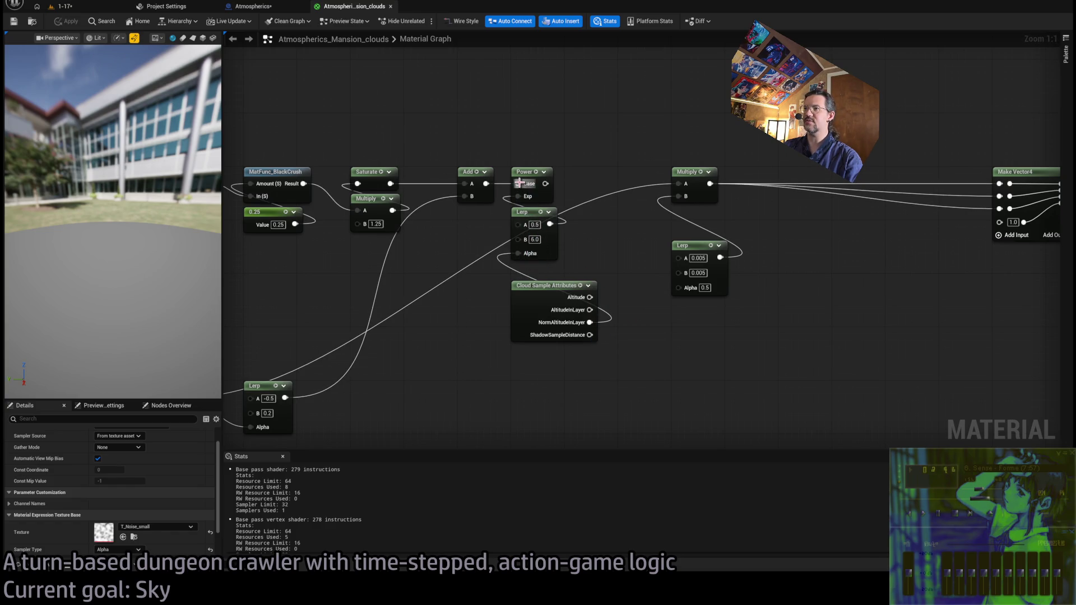
pyautogui.scroll(-1, 619, 238)
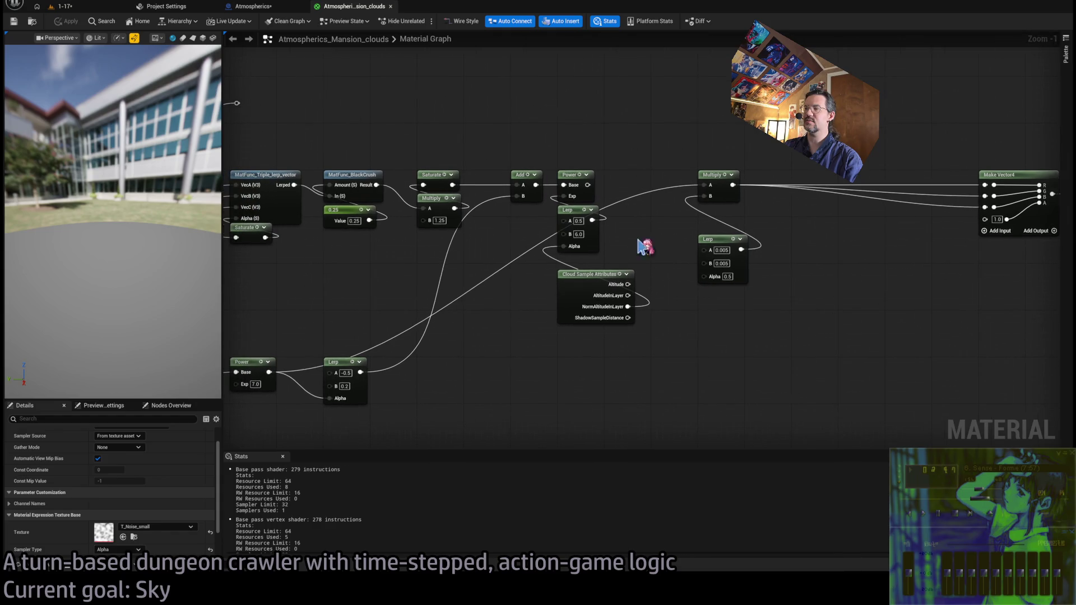
pyautogui.moveTo(597, 148); pyautogui.dragTo(585, 297)
pyautogui.click(720, 188)
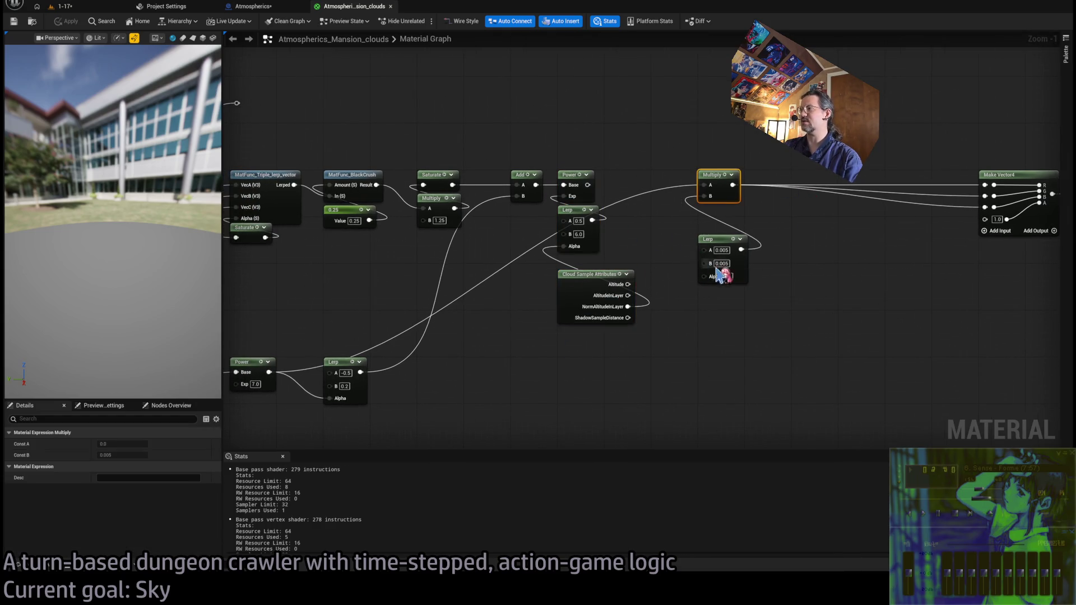
pyautogui.click(788, 238)
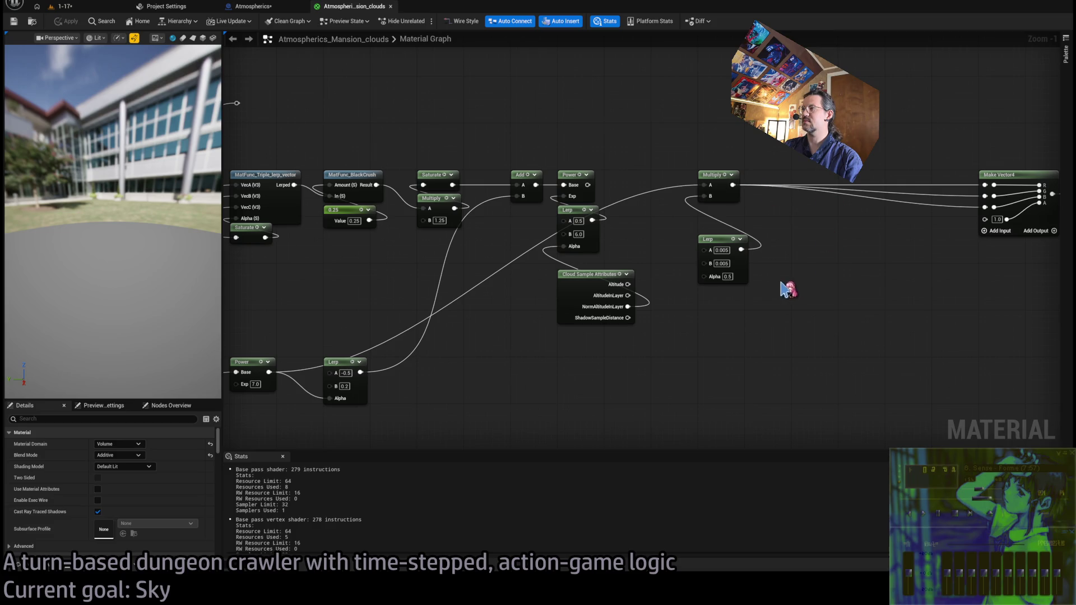
pyautogui.moveTo(787, 289); pyautogui.dragTo(644, 295)
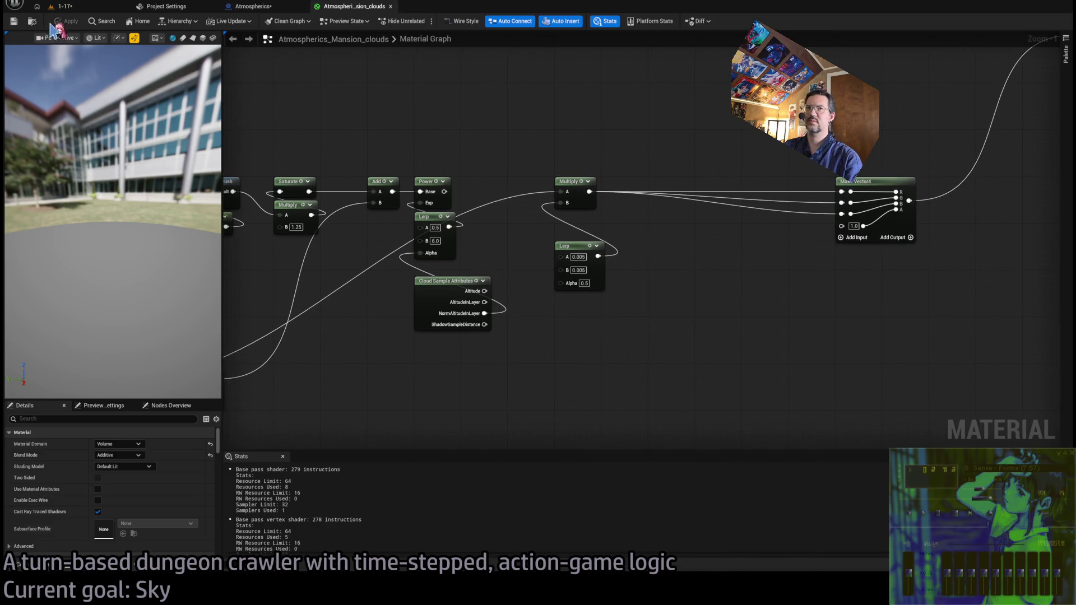
pyautogui.click(92, 11)
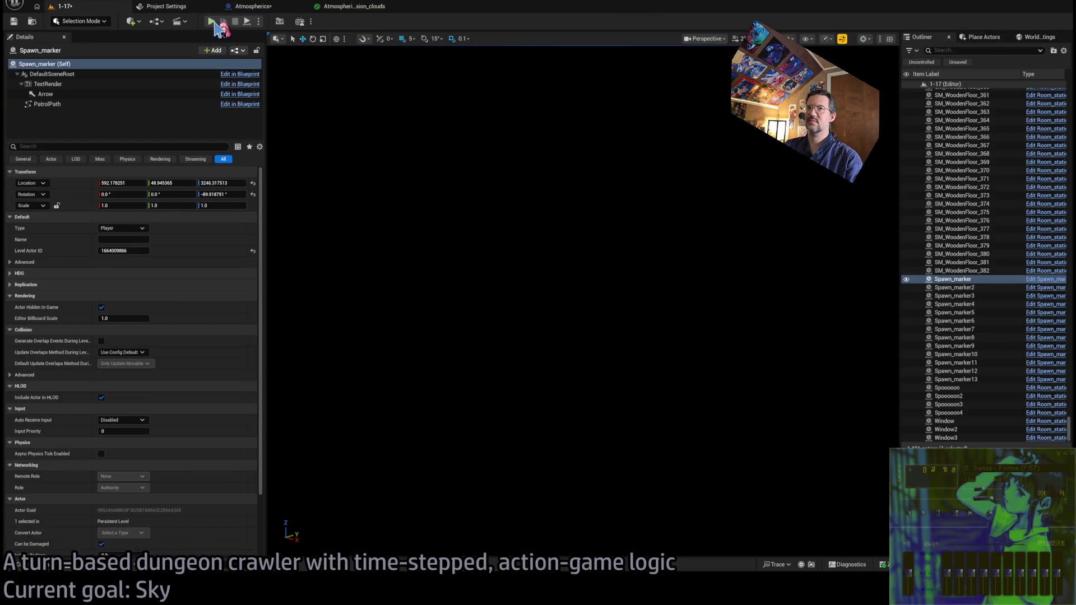
# Play the level and eject to a free camera to view the green clouds, then return to the Atmospherics blueprint
pyautogui.hotkey('alt', 'p')
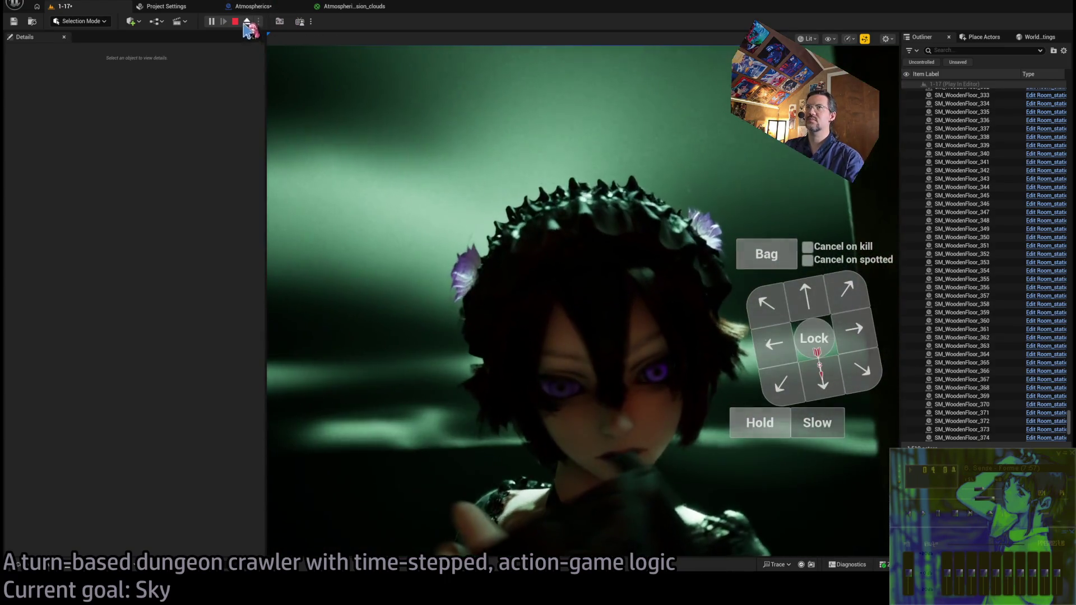
pyautogui.click(247, 22)
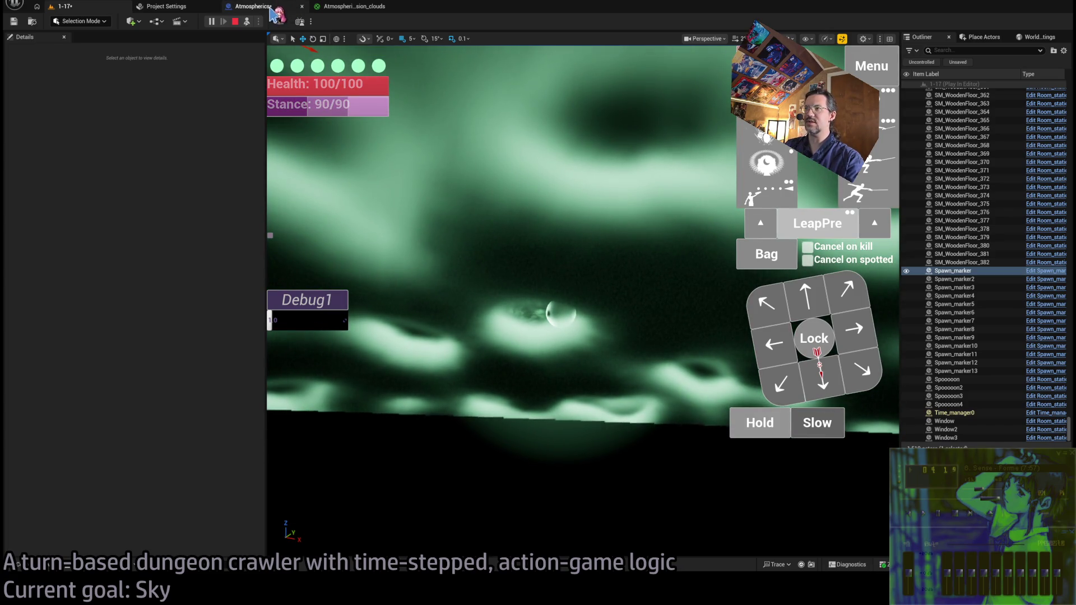
pyautogui.click(259, 11)
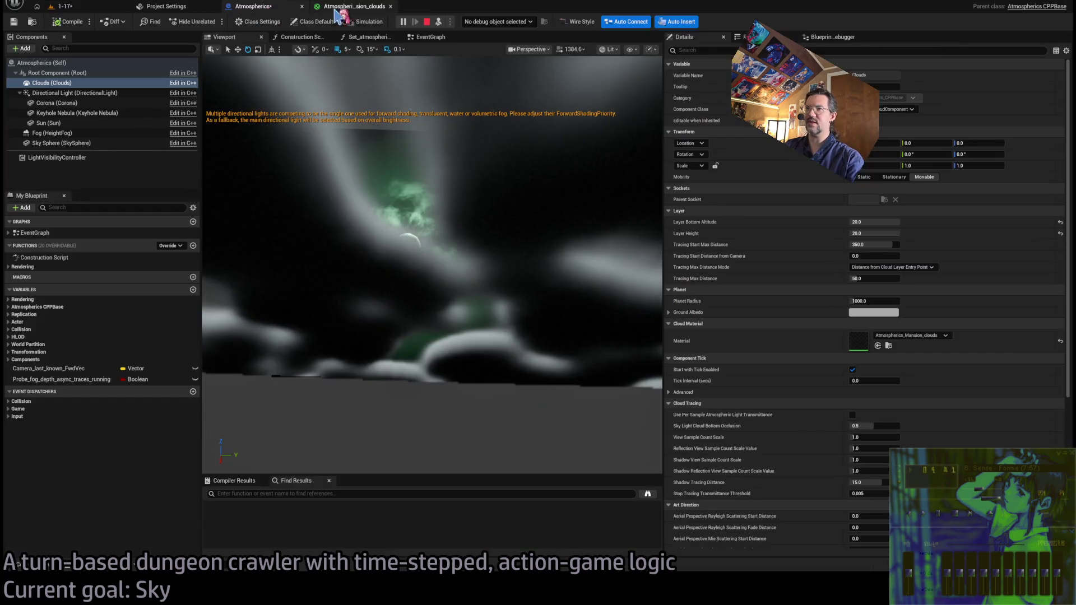
# Wire the lower Texture Sample's R output through a new node into Power with exponent 0.1, apply, and view the sky
pyautogui.click(356, 8)
pyautogui.click(196, 10)
pyautogui.click(254, 8)
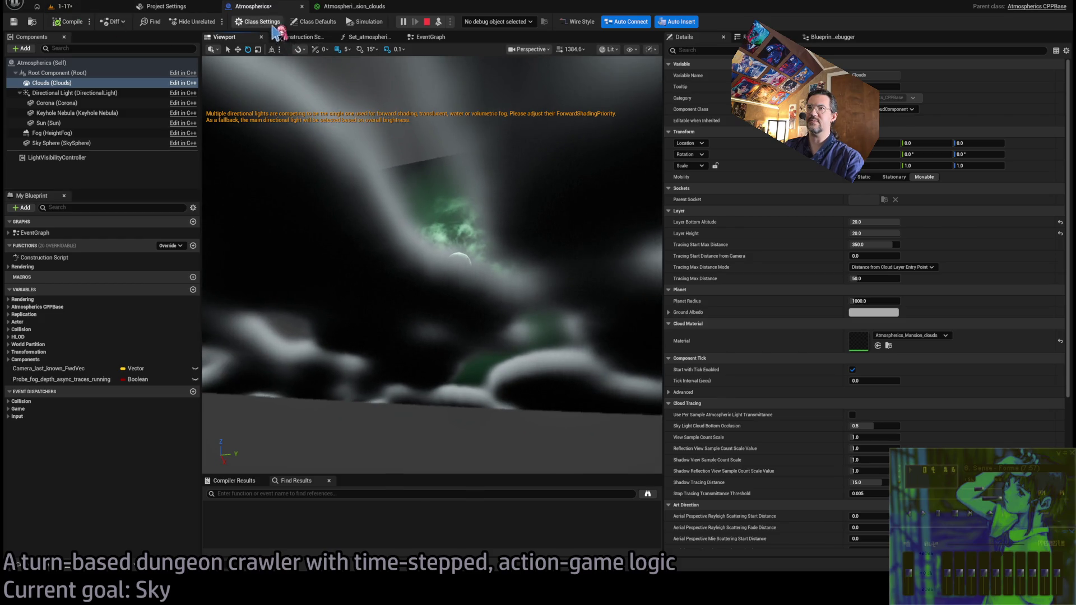
pyautogui.click(336, 8)
pyautogui.scroll(2, 613, 279)
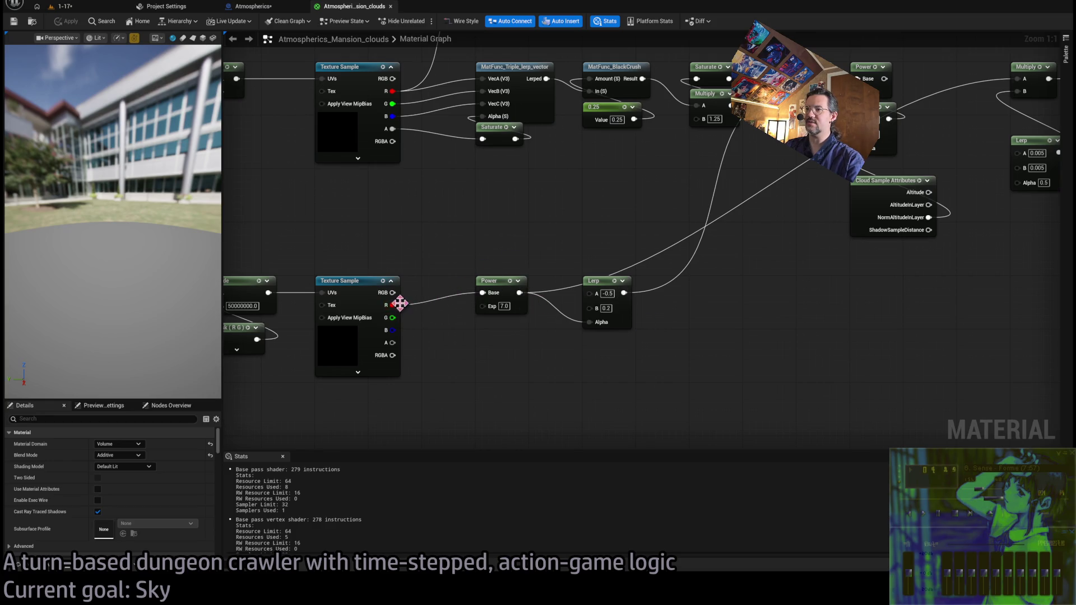
pyautogui.moveTo(392, 307)
pyautogui.mouseDown()
pyautogui.moveTo(480, 368)
pyautogui.moveTo(483, 293)
pyautogui.mouseUp()
pyautogui.write('0.1')
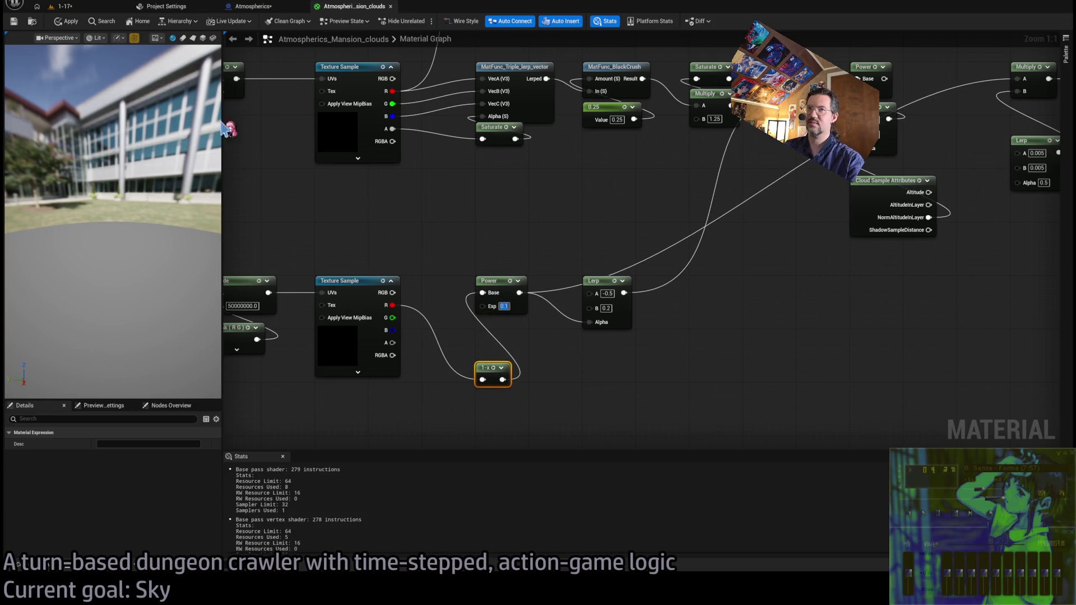
pyautogui.click(66, 25)
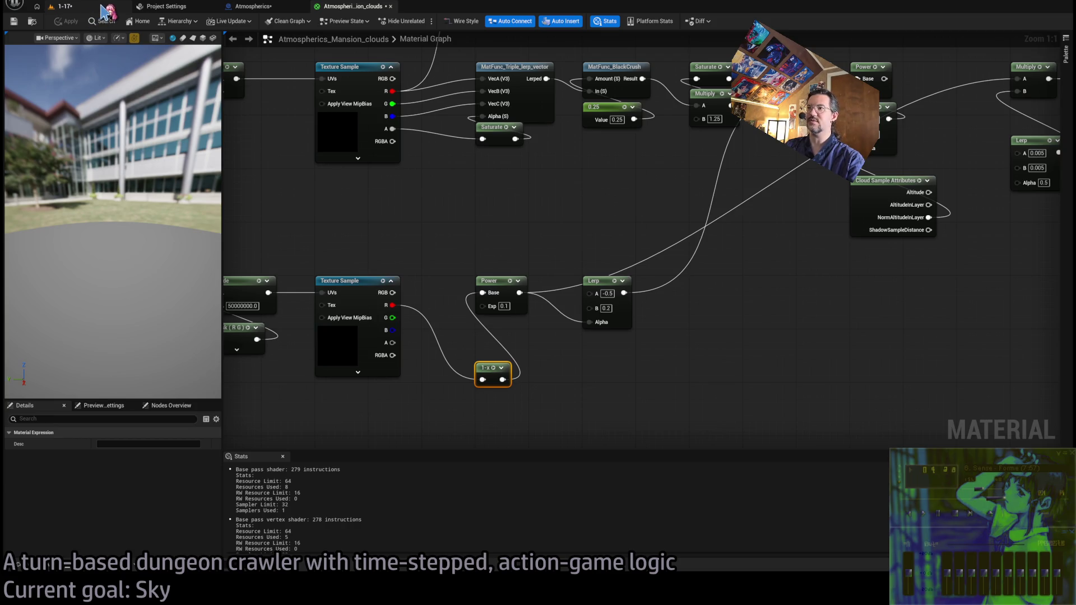
pyautogui.click(96, 8)
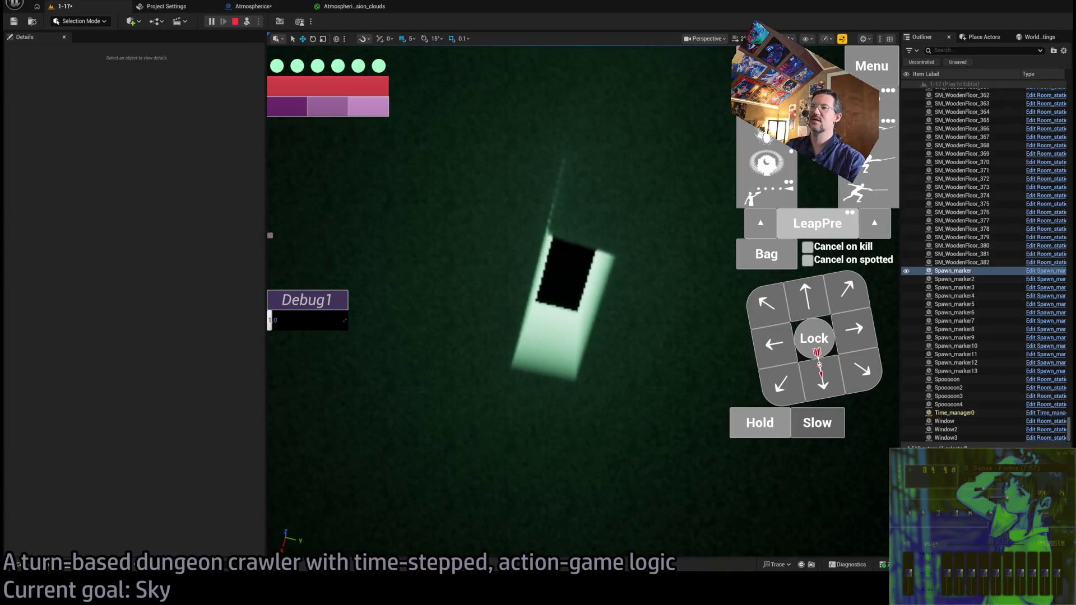
# Change the Power exponent to 1.0, preview the sky in game, then stop the session
pyautogui.click(353, 7)
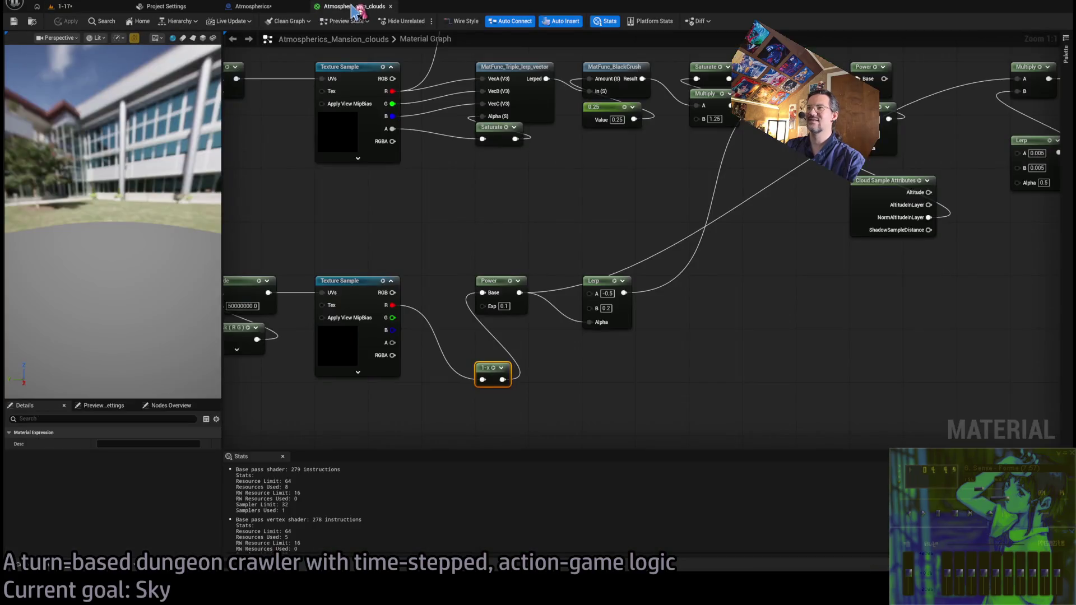
pyautogui.moveTo(399, 311); pyautogui.dragTo(493, 288)
pyautogui.click(492, 288)
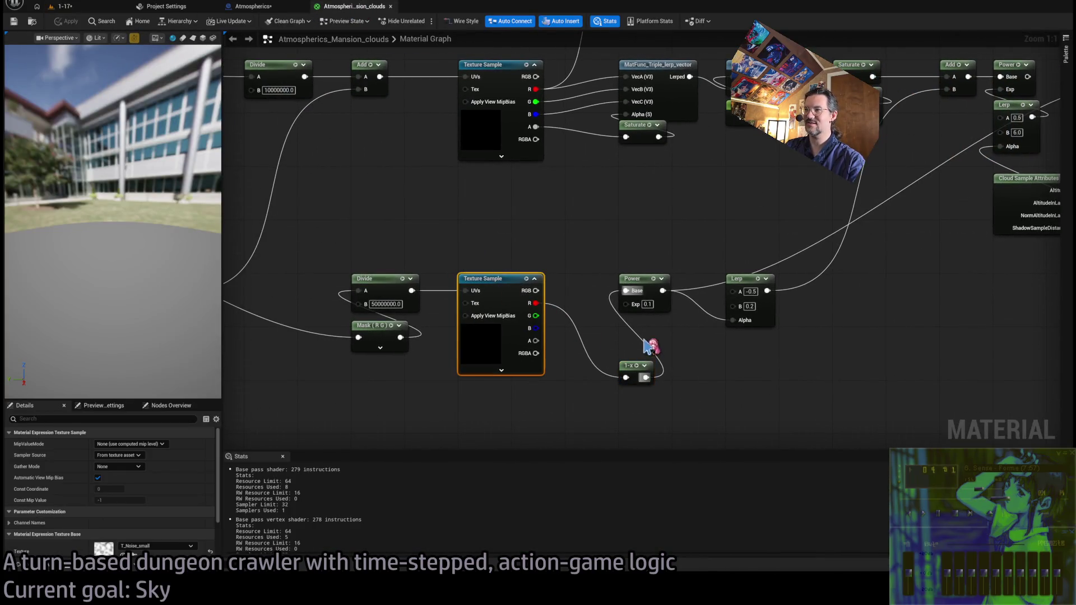
pyautogui.write('1')
pyautogui.press('Return')
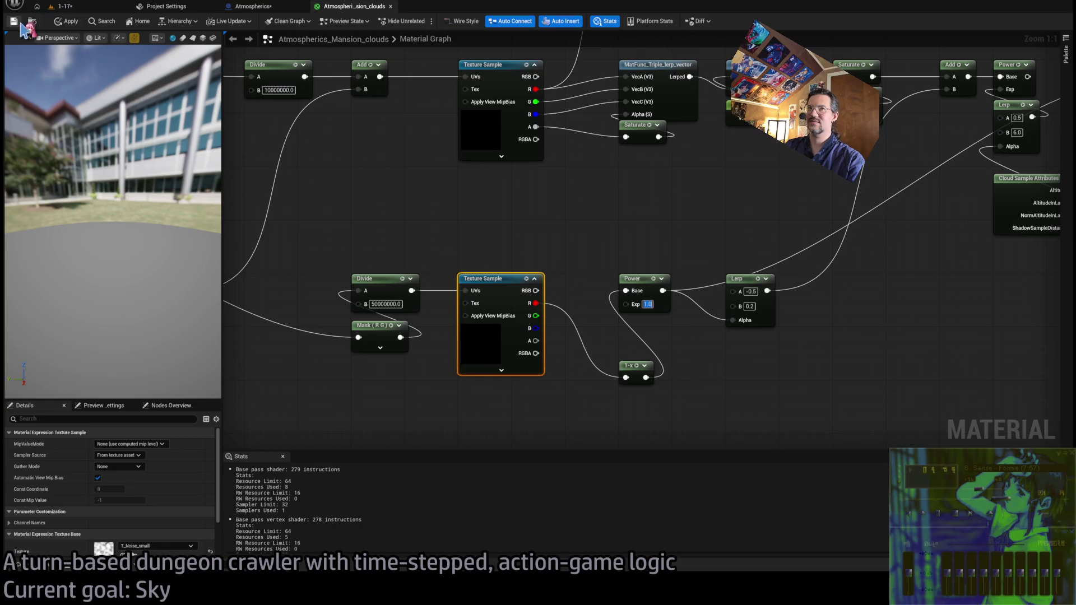
pyautogui.click(87, 9)
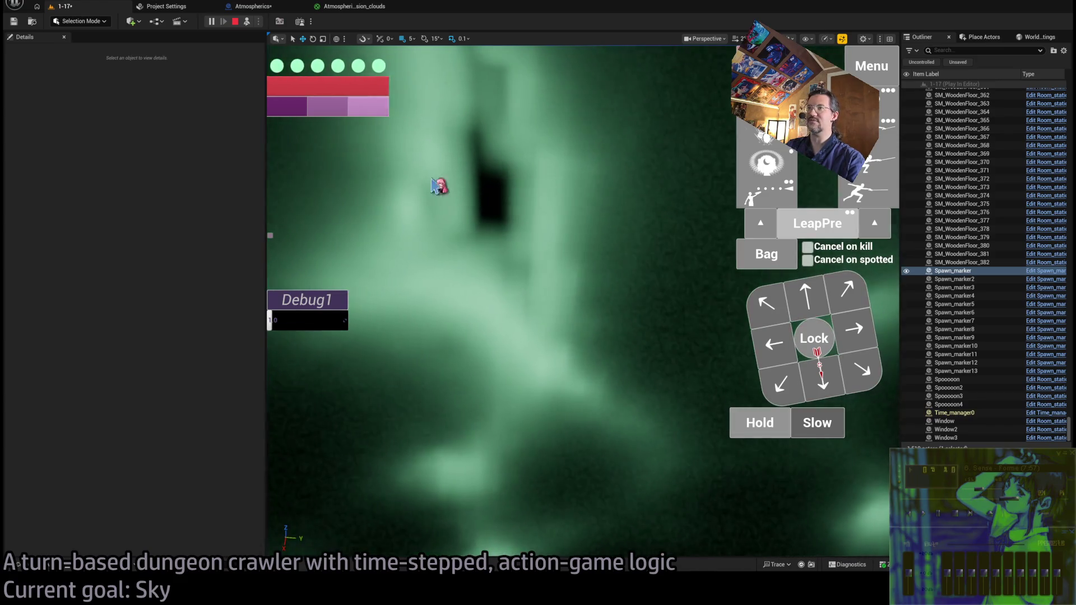
pyautogui.press('Escape')
# Try Power exponents of 0.5 and then 5.0, previewing the sky in the 1-17 level after each
pyautogui.click(354, 6)
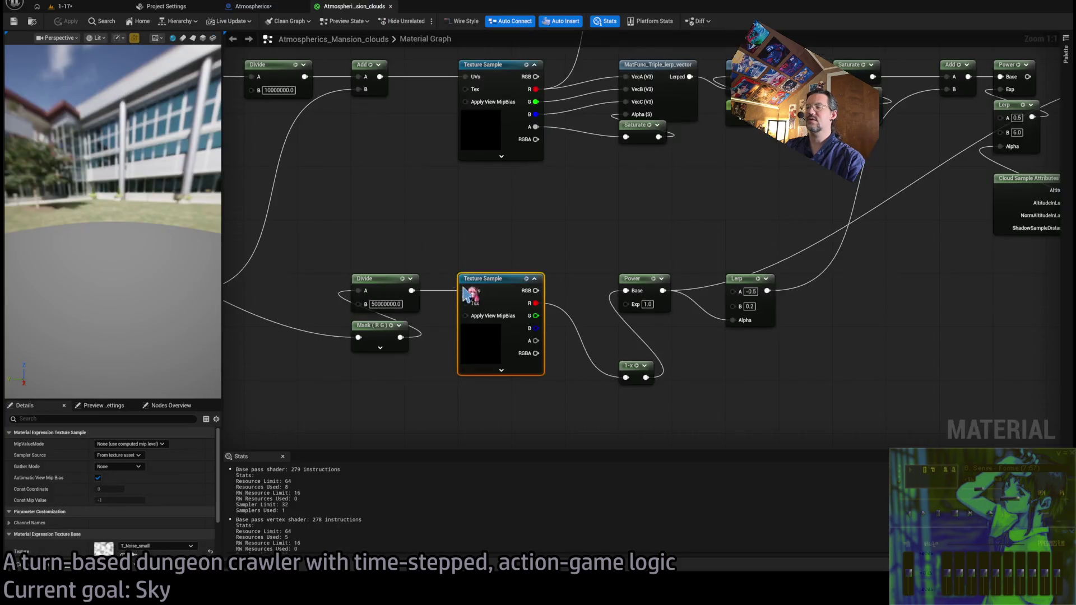
pyautogui.moveTo(663, 367)
pyautogui.mouseDown()
pyautogui.moveTo(517, 378)
pyautogui.moveTo(452, 409)
pyautogui.moveTo(492, 369)
pyautogui.mouseUp()
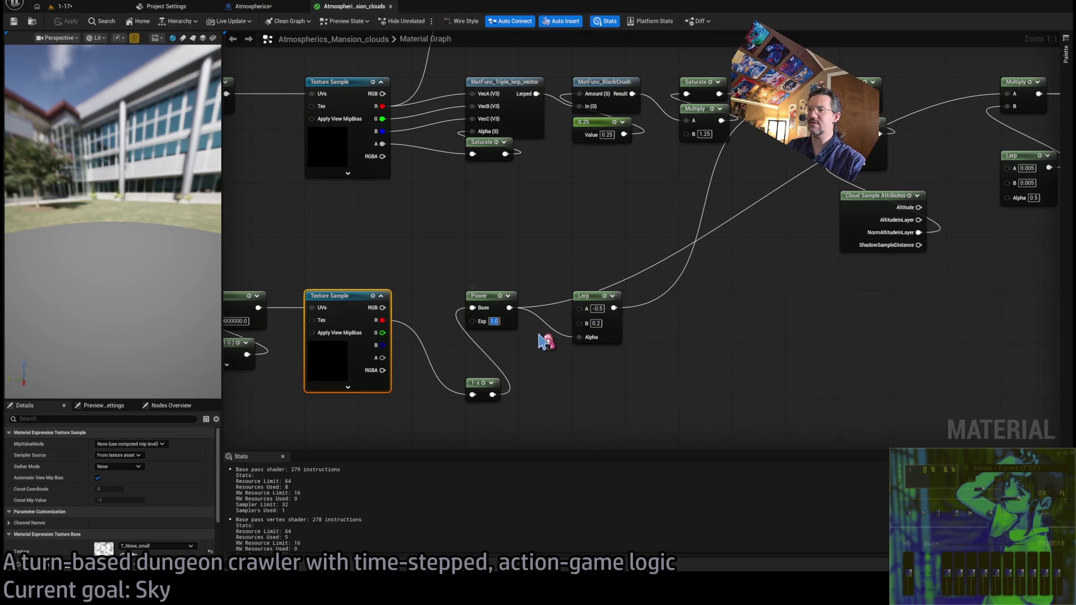
pyautogui.write('0.5')
pyautogui.press('Return')
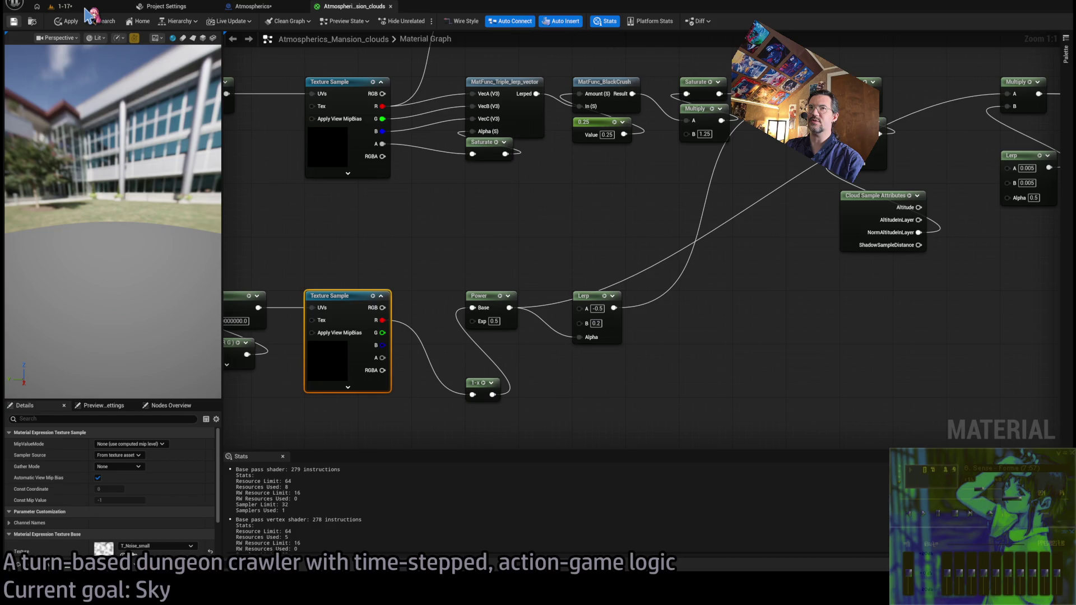
pyautogui.click(87, 7)
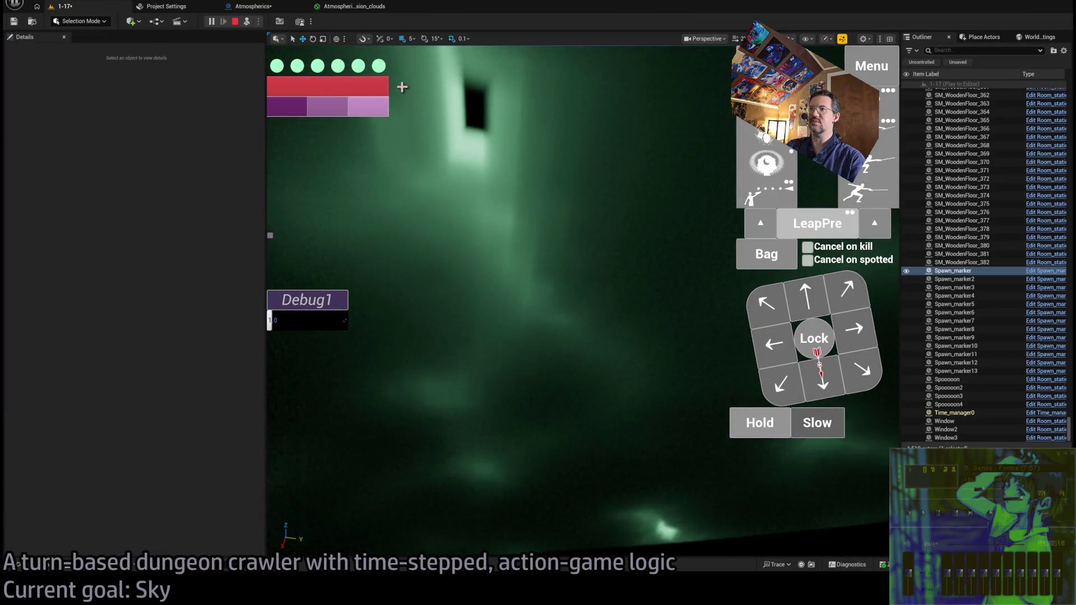
pyautogui.click(362, 7)
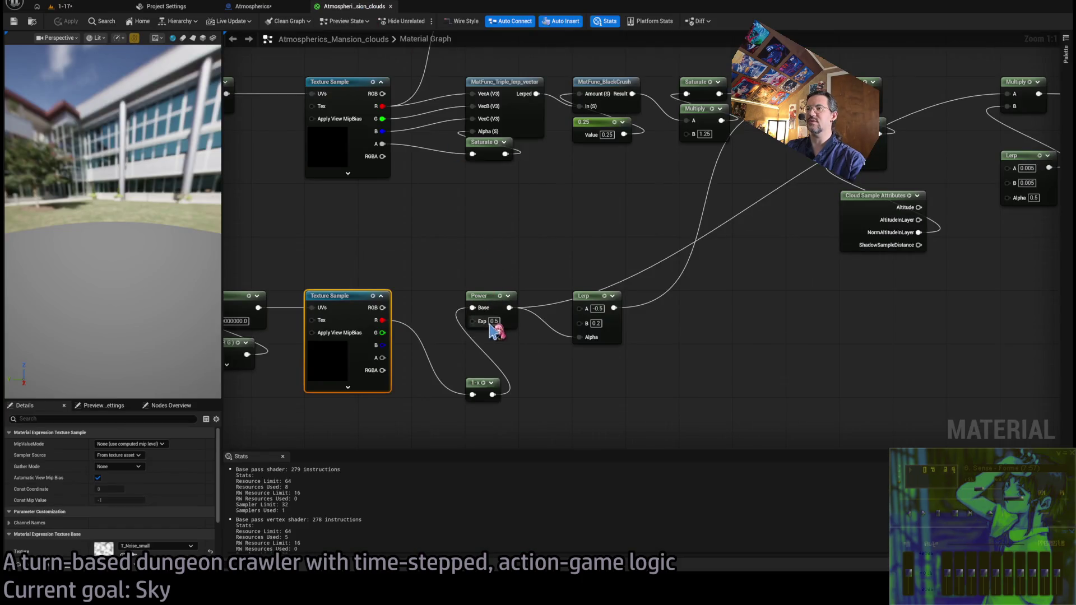
pyautogui.write('5')
pyautogui.press('Return')
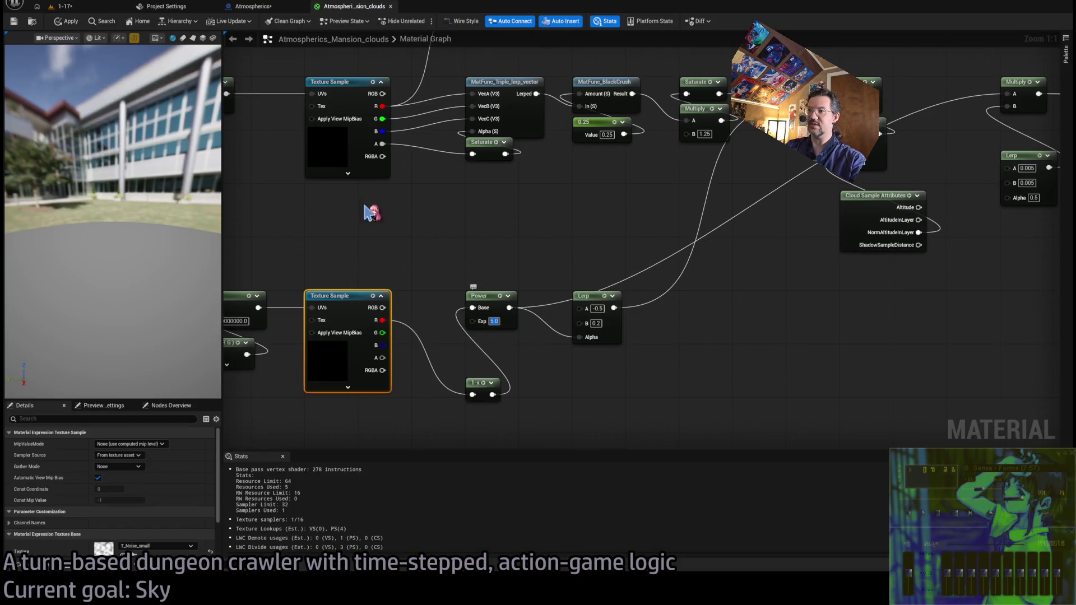
pyautogui.click(79, 9)
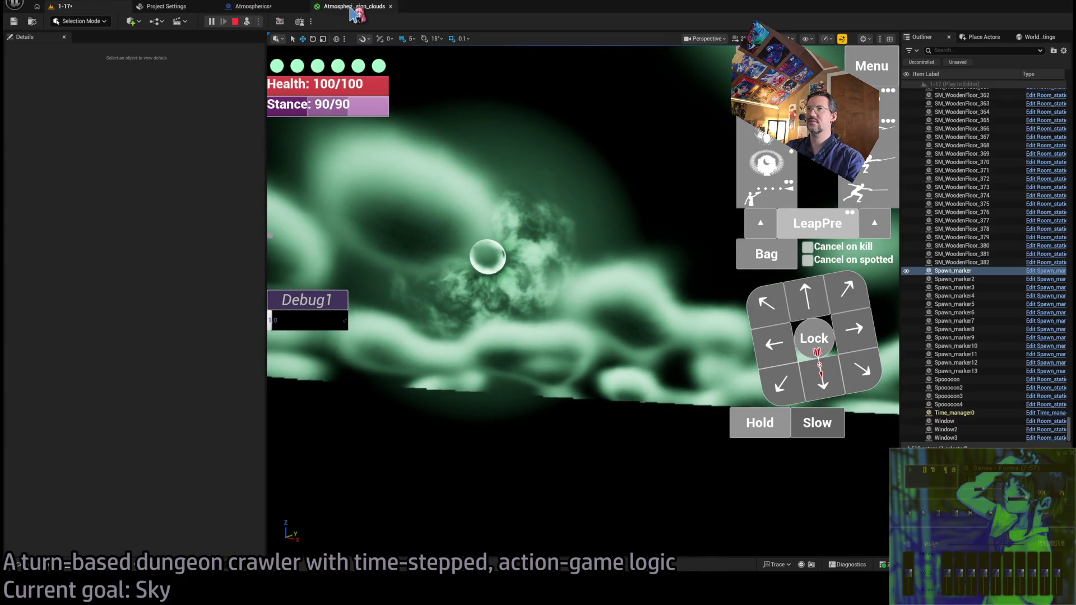
# Settle on a Power exponent of 3.0 and preview the sky in the running level
pyautogui.click(253, 6)
pyautogui.click(364, 6)
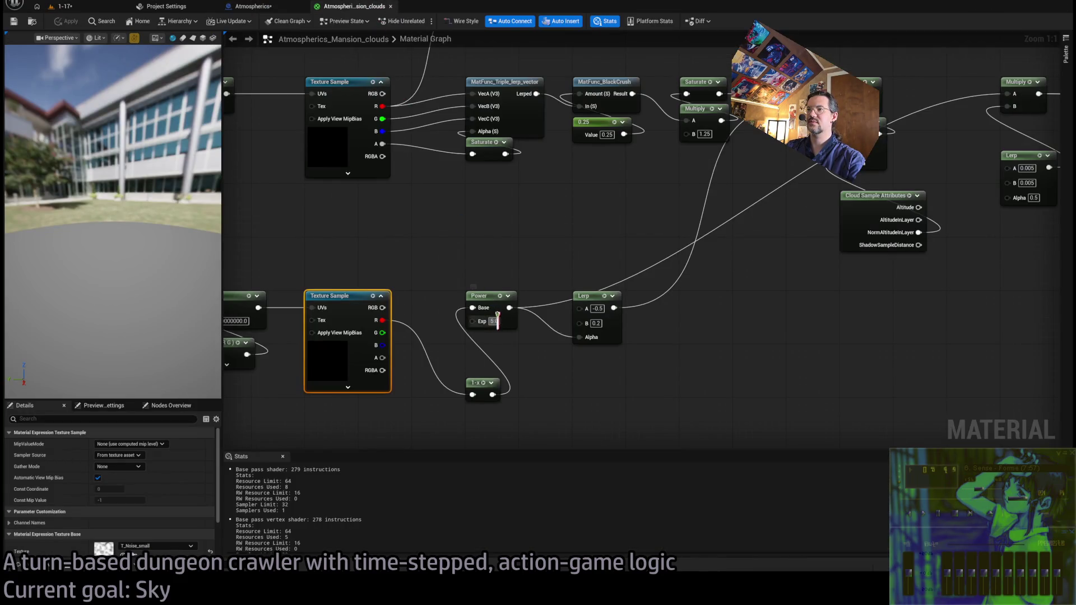
pyautogui.write('3')
pyautogui.press('Return')
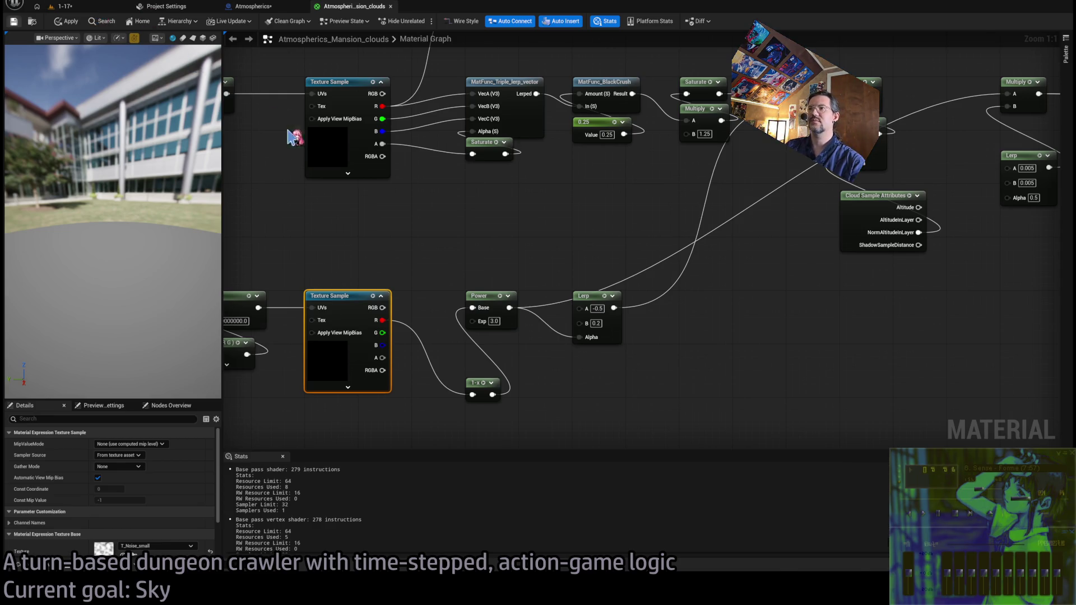
pyautogui.hotkey('ctrl', 'Tab')
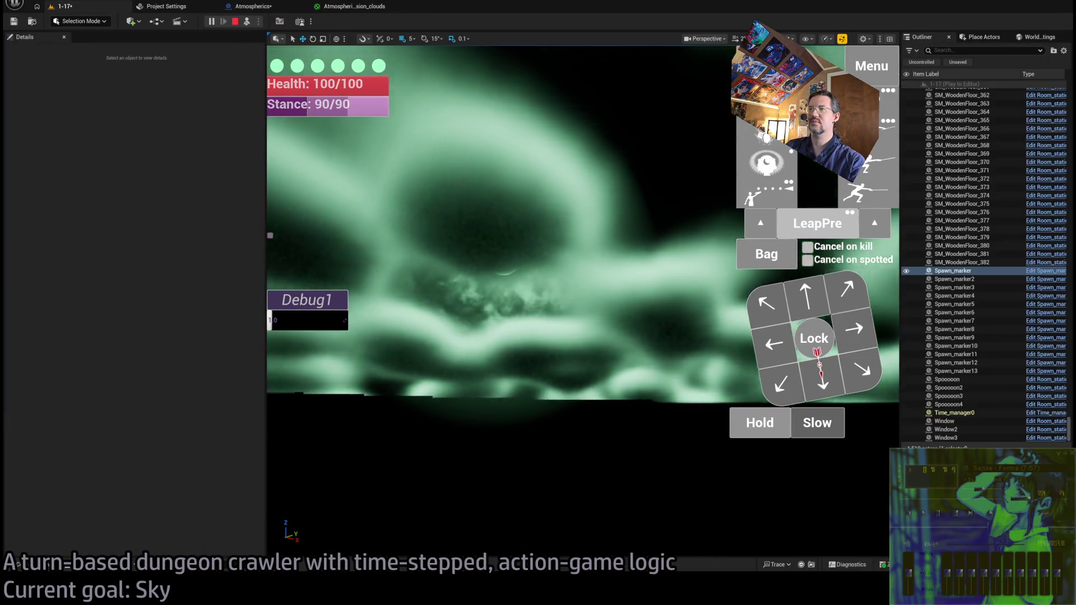
pyautogui.click(350, 6)
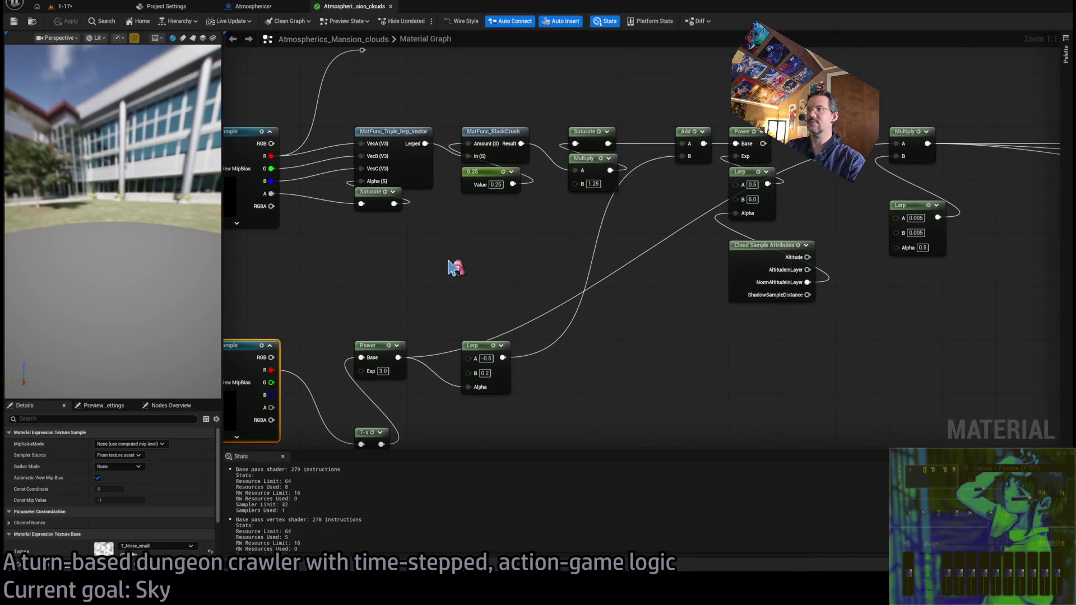
# Wire the Power output into Multiply A and check the green sky in game
pyautogui.scroll(-1, 485, 266)
pyautogui.moveTo(628, 212); pyautogui.dragTo(487, 226)
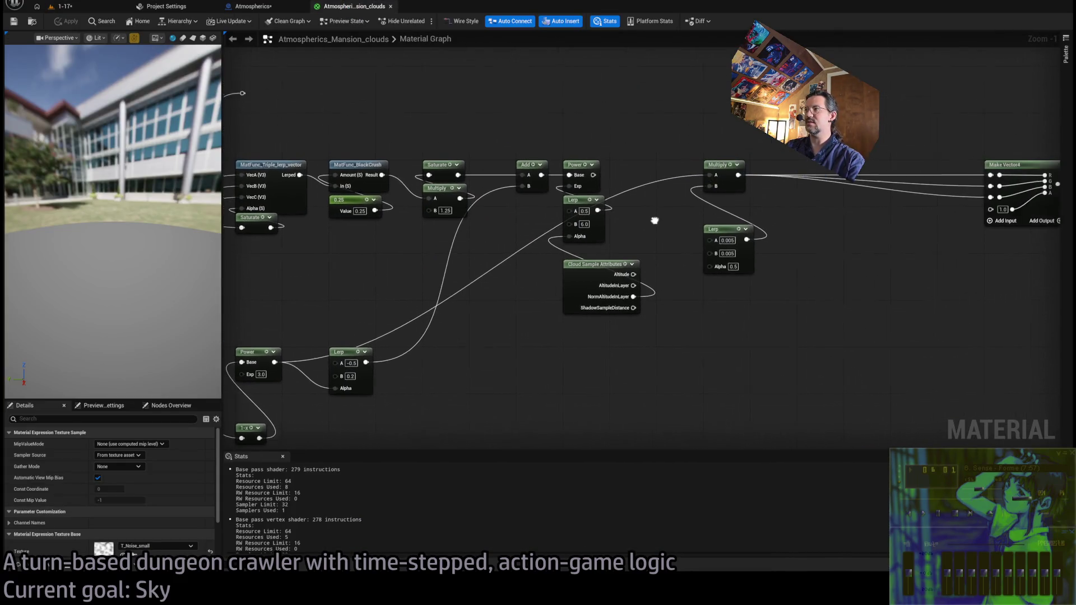
pyautogui.moveTo(585, 172); pyautogui.dragTo(702, 173)
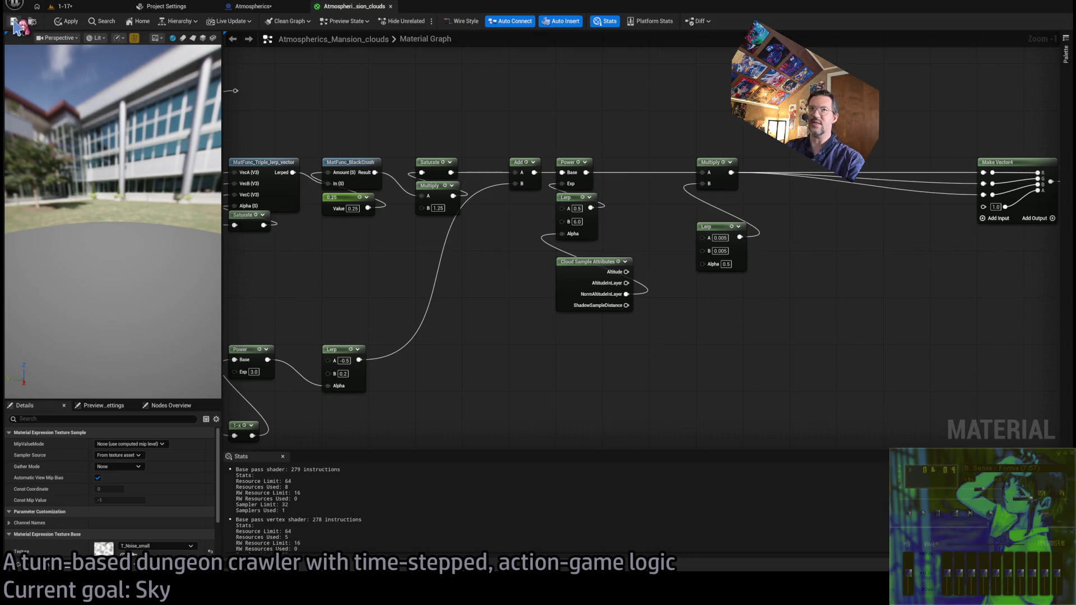
pyautogui.click(81, 10)
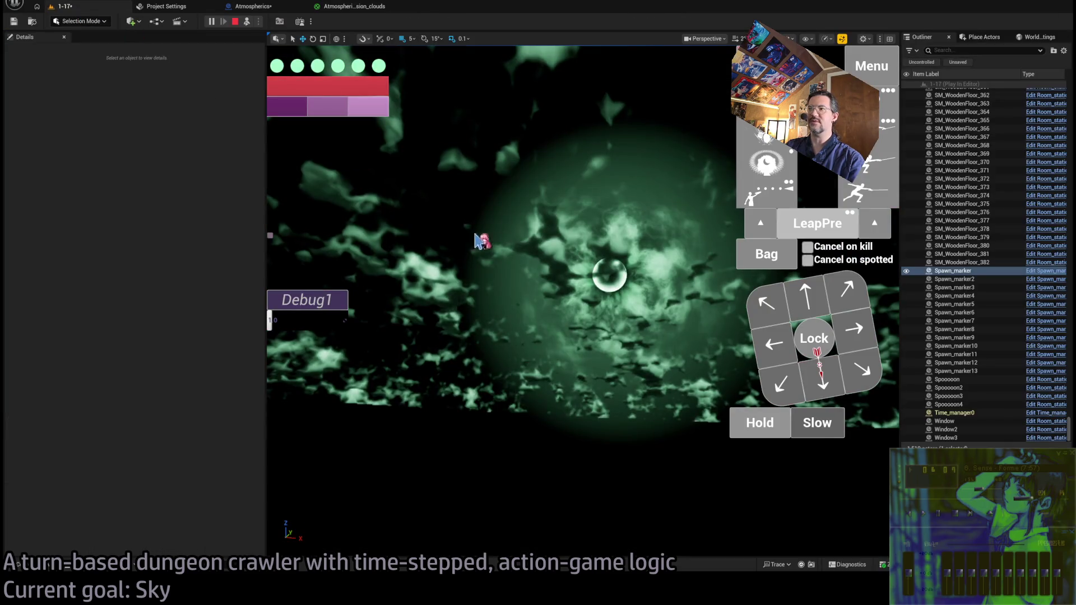
pyautogui.click(463, 235)
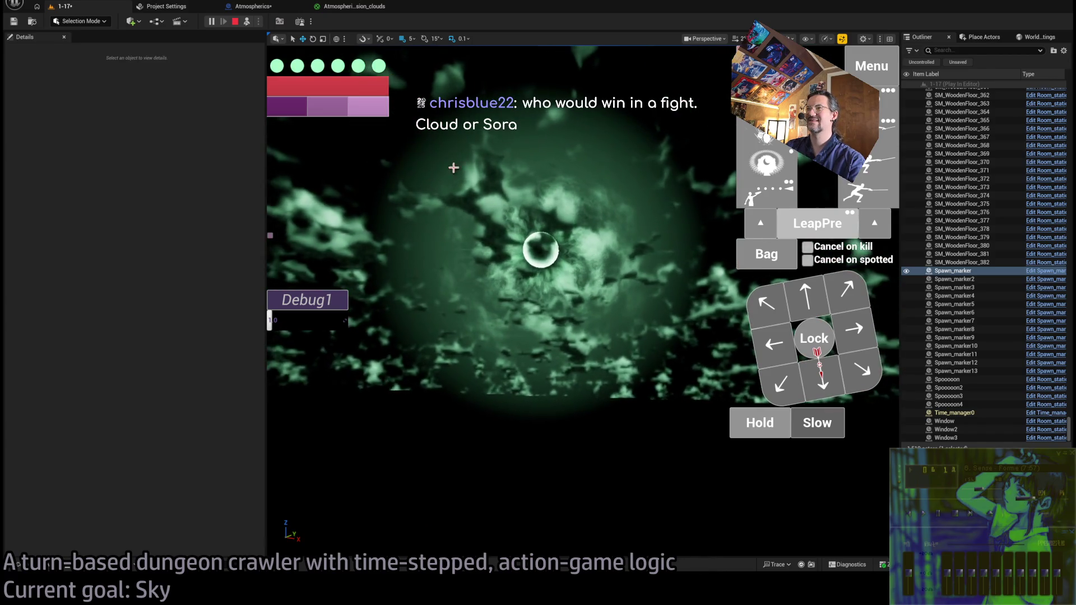
pyautogui.click(359, 7)
# Pan the material graph to show both Texture Sample nodes, then switch to the Chrome browser
pyautogui.moveTo(433, 368)
pyautogui.mouseDown()
pyautogui.moveTo(470, 353)
pyautogui.moveTo(528, 353)
pyautogui.mouseUp()
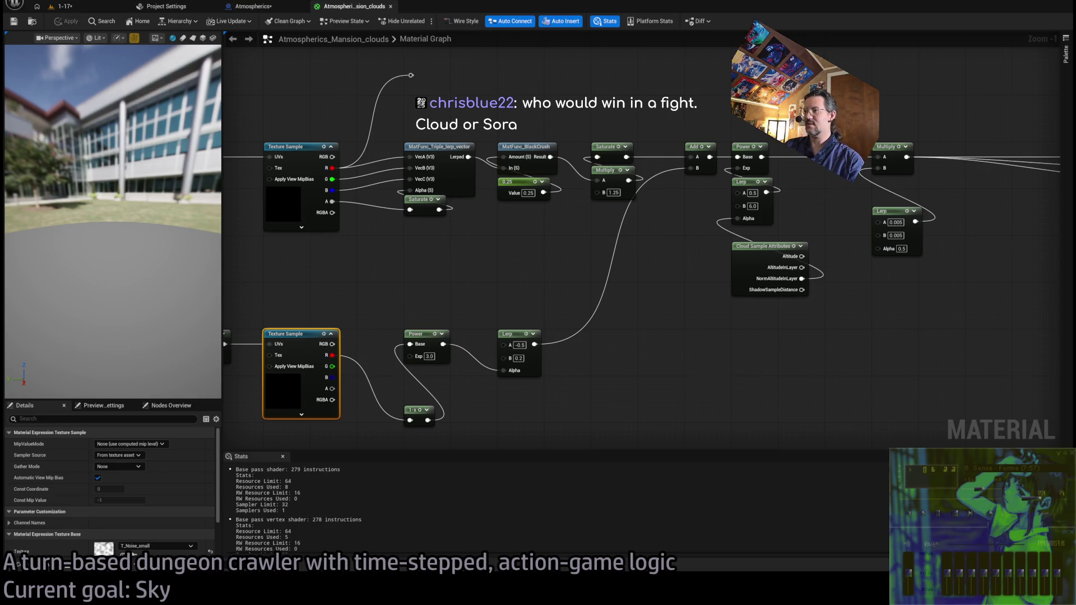
pyautogui.hotkey('alt', 'Tab')
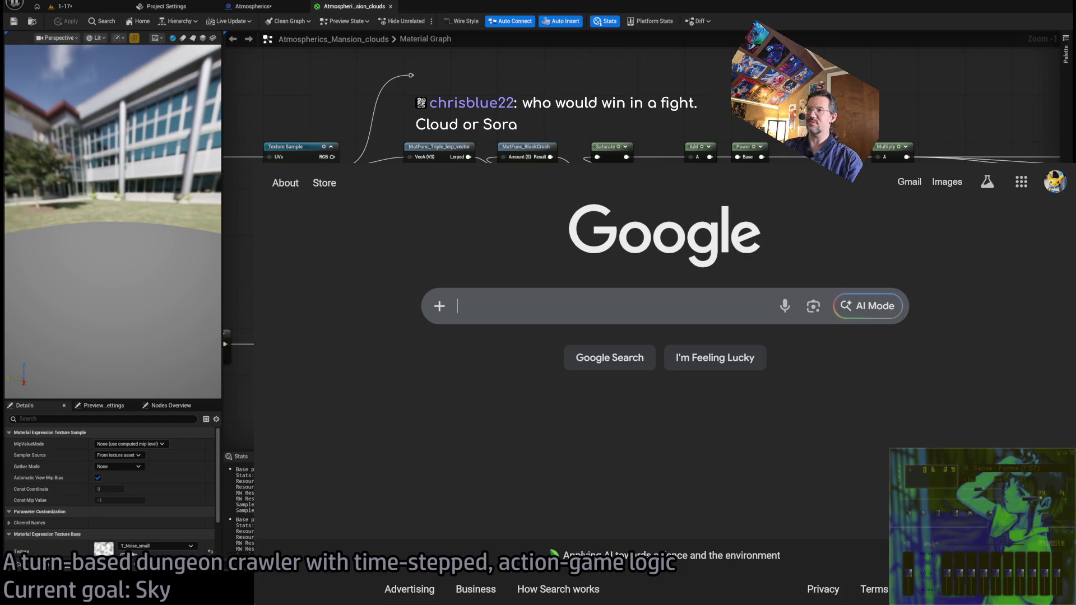
# Search Google for 'sora keyblade', browse the keyblade image results, then return to Unreal
pyautogui.click(496, 302)
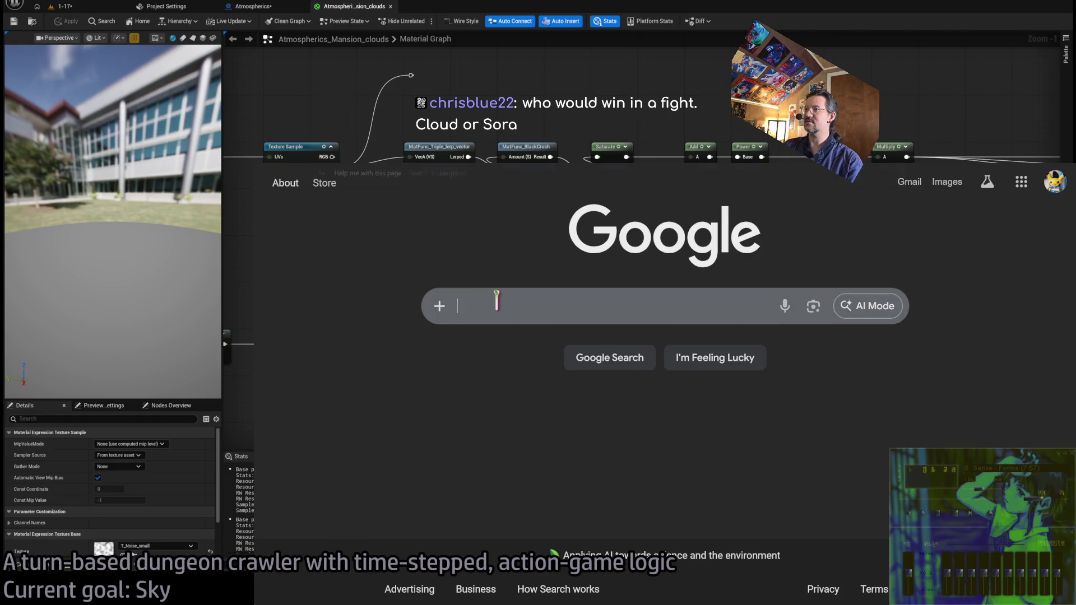
pyautogui.write('sora keyblad')
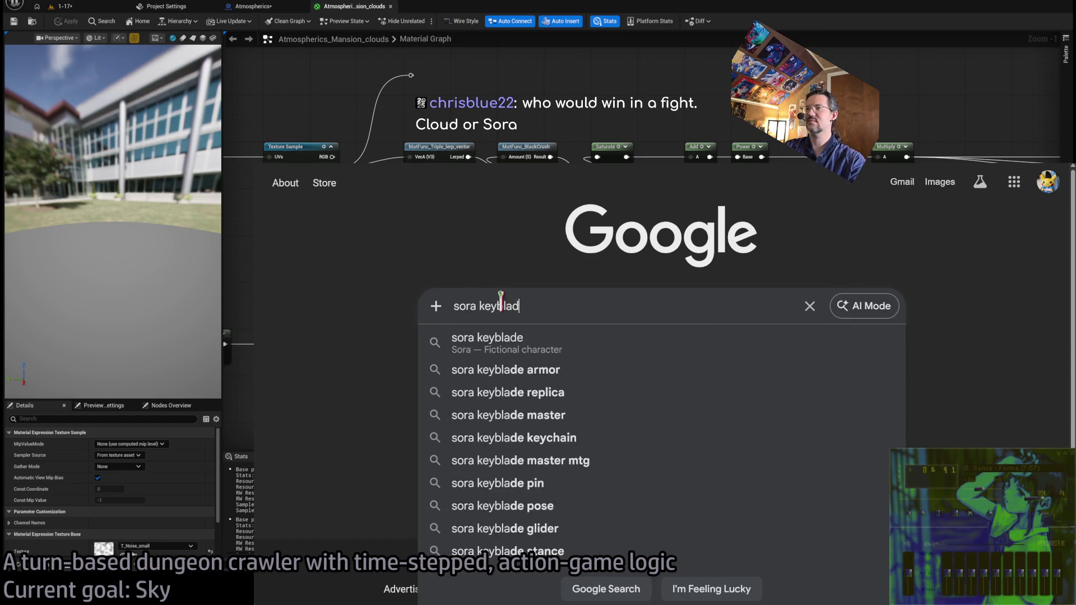
pyautogui.write('e')
pyautogui.press('Return')
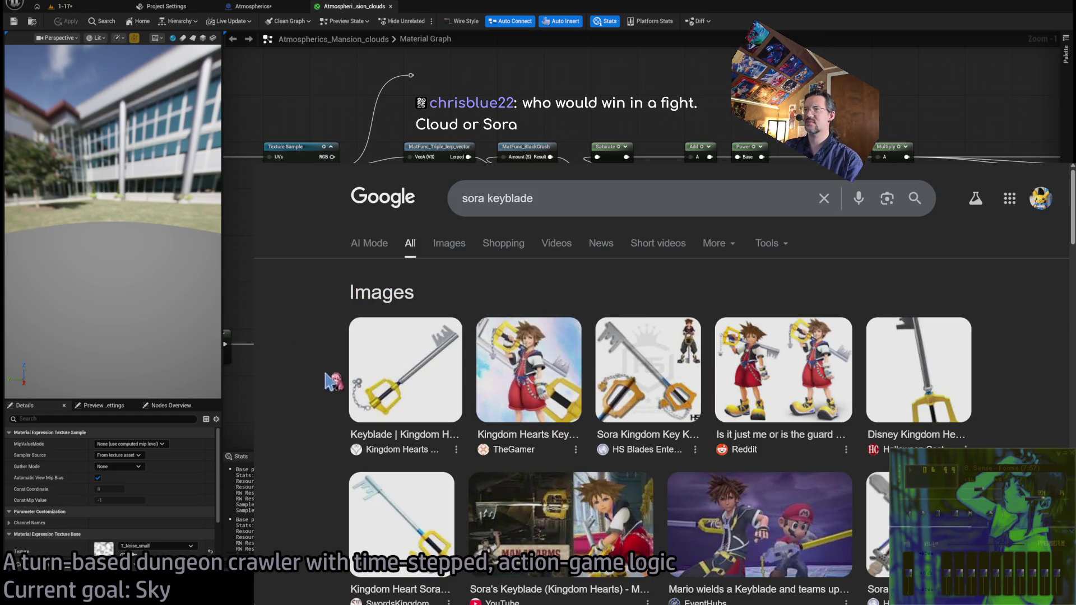
pyautogui.scroll(-1, 331, 339)
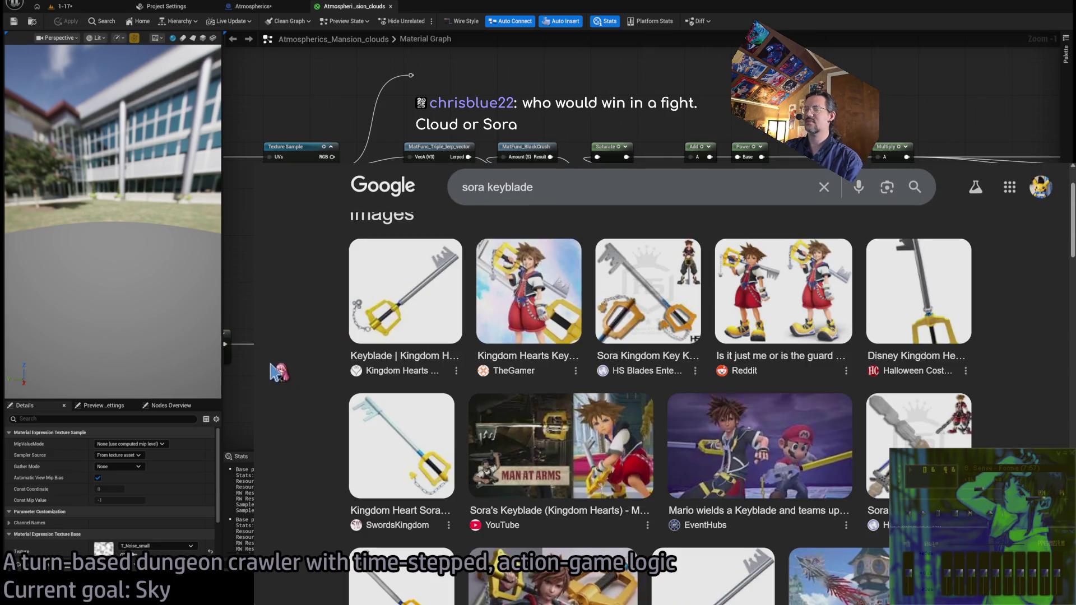
pyautogui.scroll(-2, 305, 372)
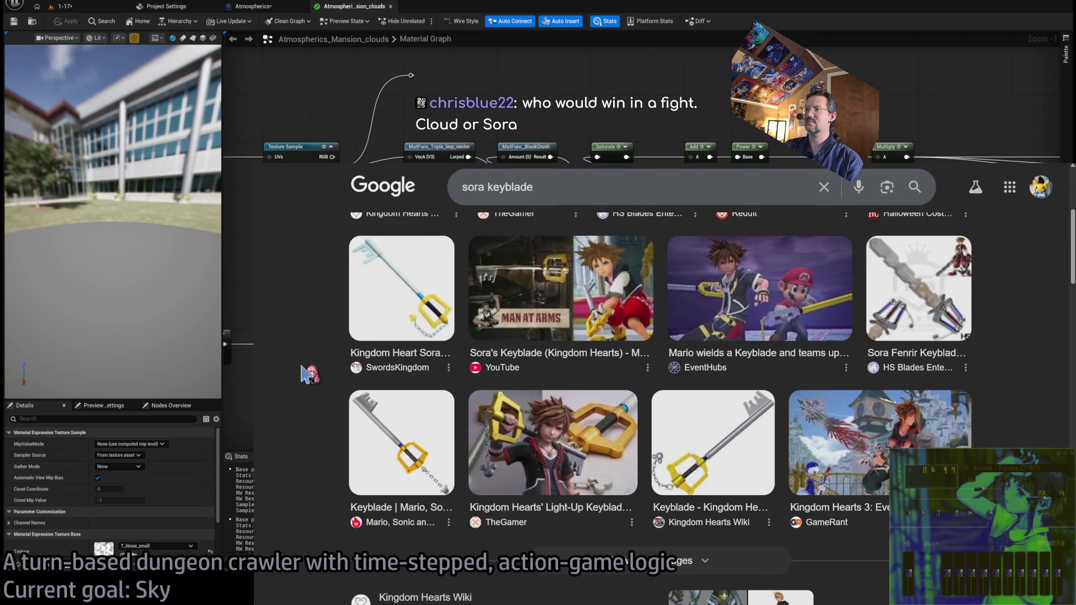
pyautogui.scroll(3, 309, 369)
pyautogui.scroll(-4, 312, 366)
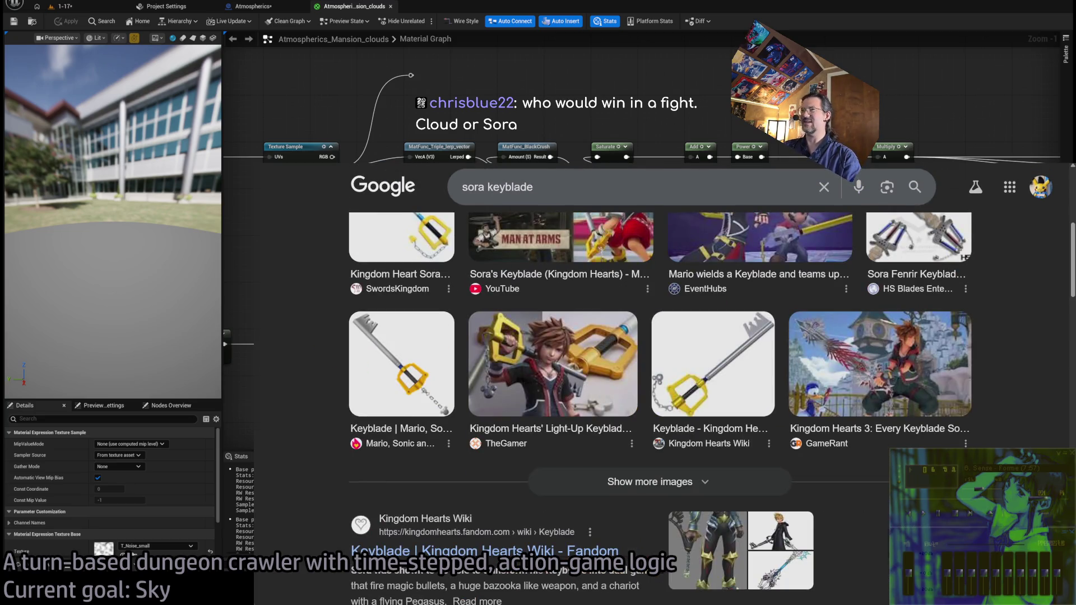
pyautogui.hotkey('alt', 'Tab')
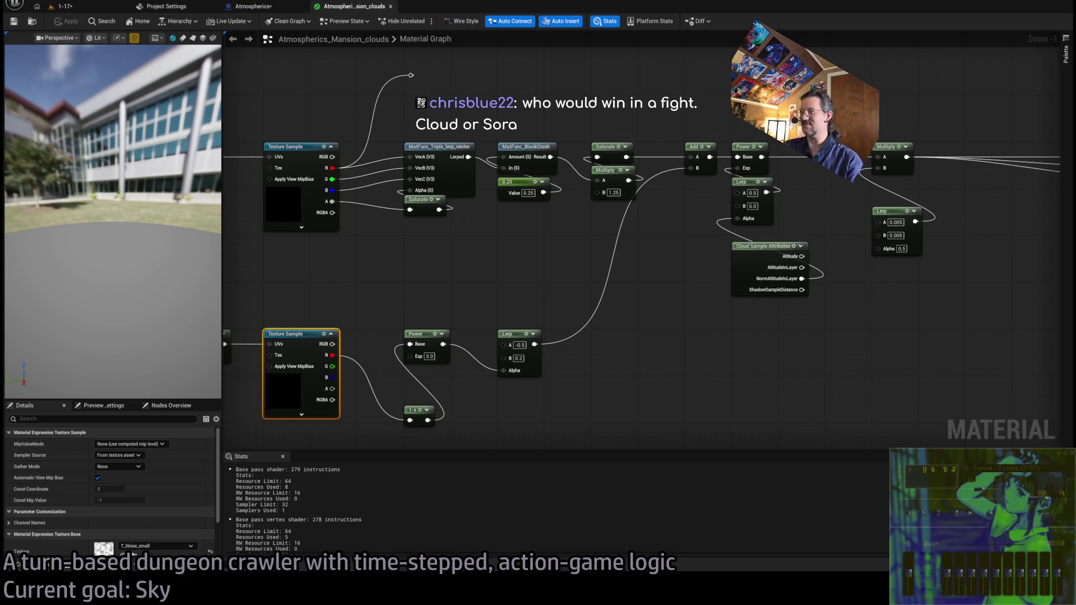
# Clear the node selection and inspect the RemapValueRange and Make Vector4 cloud nodes
pyautogui.moveTo(679, 327)
pyautogui.mouseDown()
pyautogui.moveTo(655, 307)
pyautogui.moveTo(413, 432)
pyautogui.moveTo(390, 355)
pyautogui.mouseUp()
pyautogui.click(399, 404)
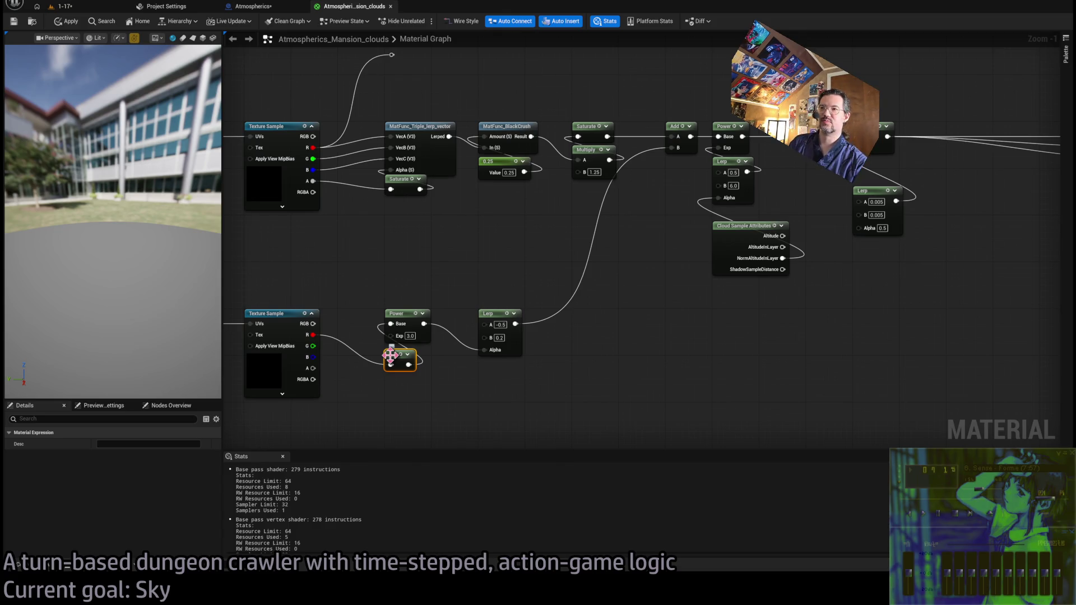
pyautogui.click(473, 272)
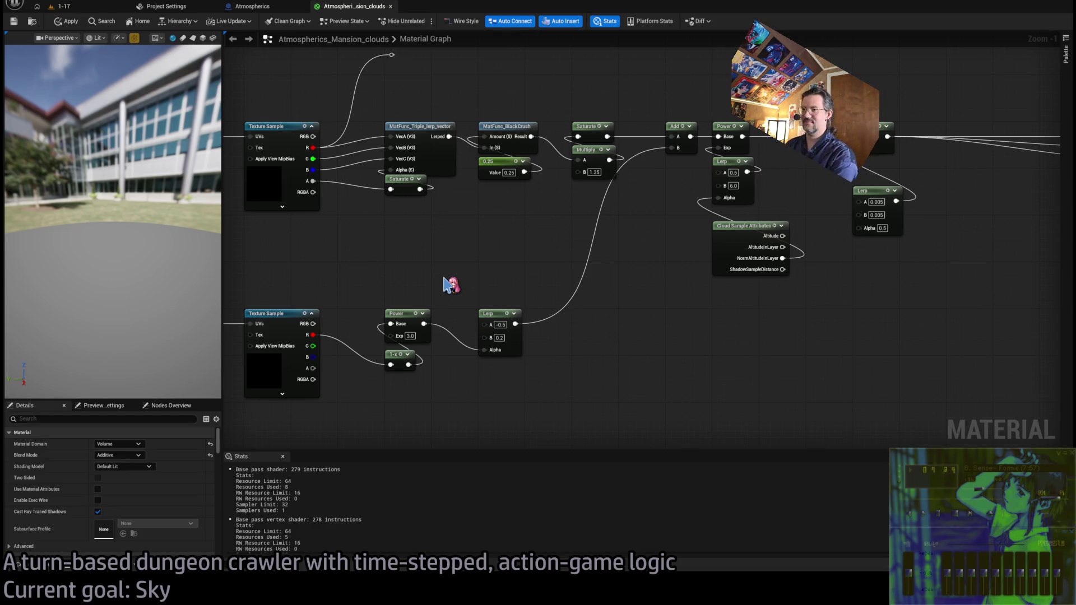
pyautogui.scroll(-2, 579, 259)
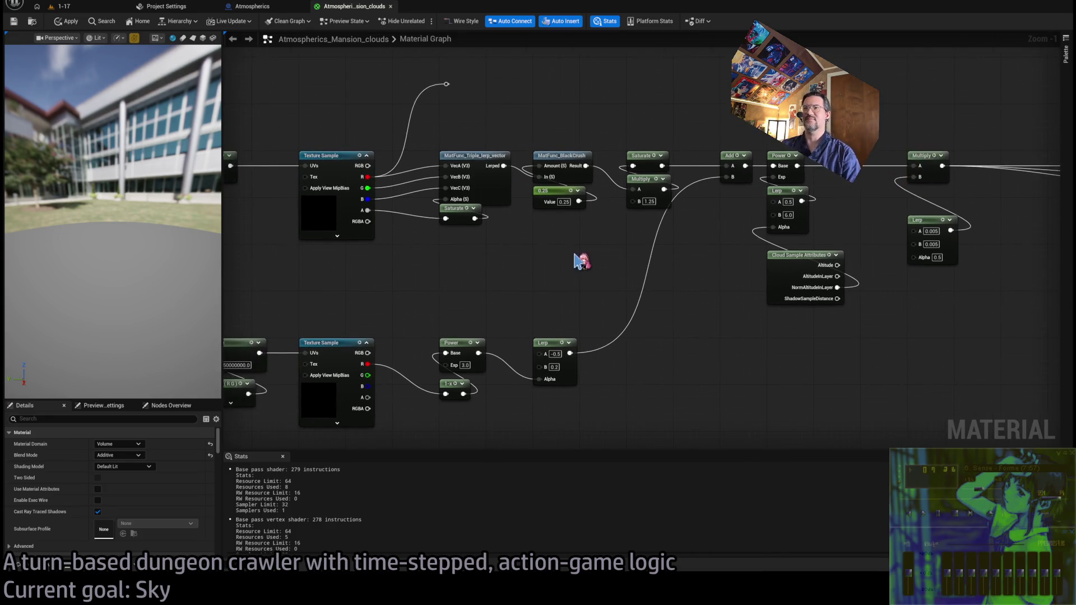
pyautogui.moveTo(663, 237)
pyautogui.mouseDown()
pyautogui.moveTo(667, 211)
pyautogui.moveTo(729, 250)
pyautogui.moveTo(514, 274)
pyautogui.mouseUp()
pyautogui.moveTo(666, 321)
pyautogui.mouseDown()
pyautogui.moveTo(351, 334)
pyautogui.moveTo(320, 449)
pyautogui.moveTo(697, 279)
pyautogui.moveTo(682, 361)
pyautogui.mouseUp()
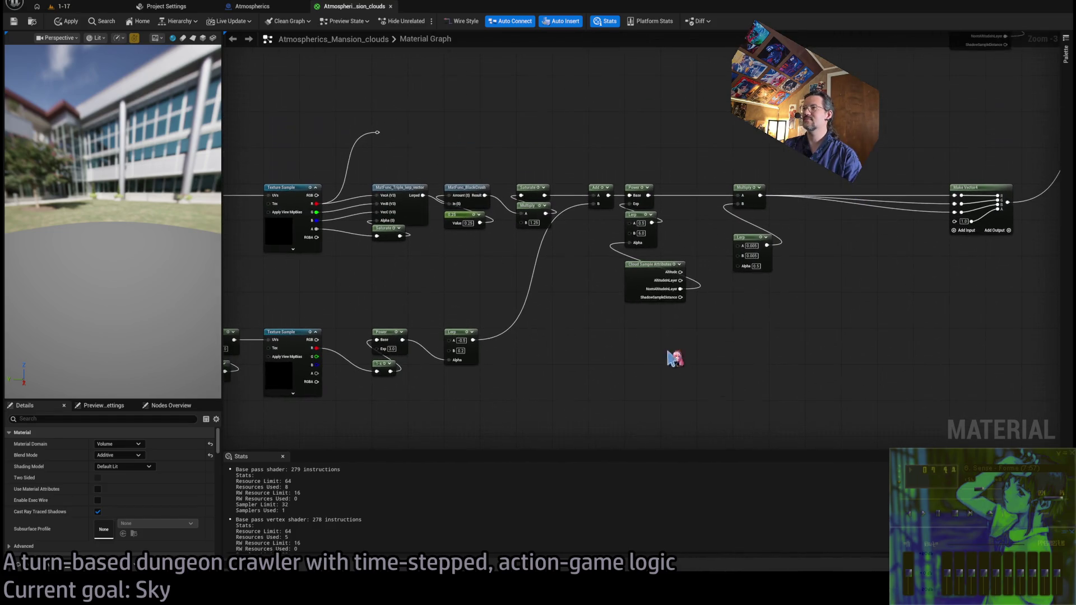
# Send the Saturate output through a new reroute node into the Add node
pyautogui.click(84, 8)
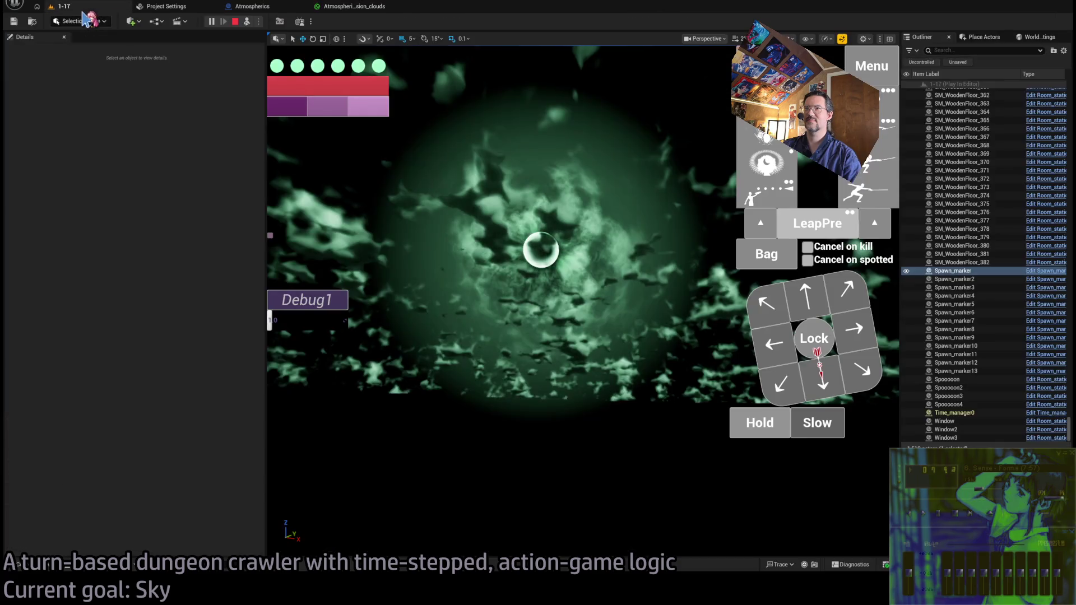
pyautogui.click(356, 11)
pyautogui.scroll(3, 586, 311)
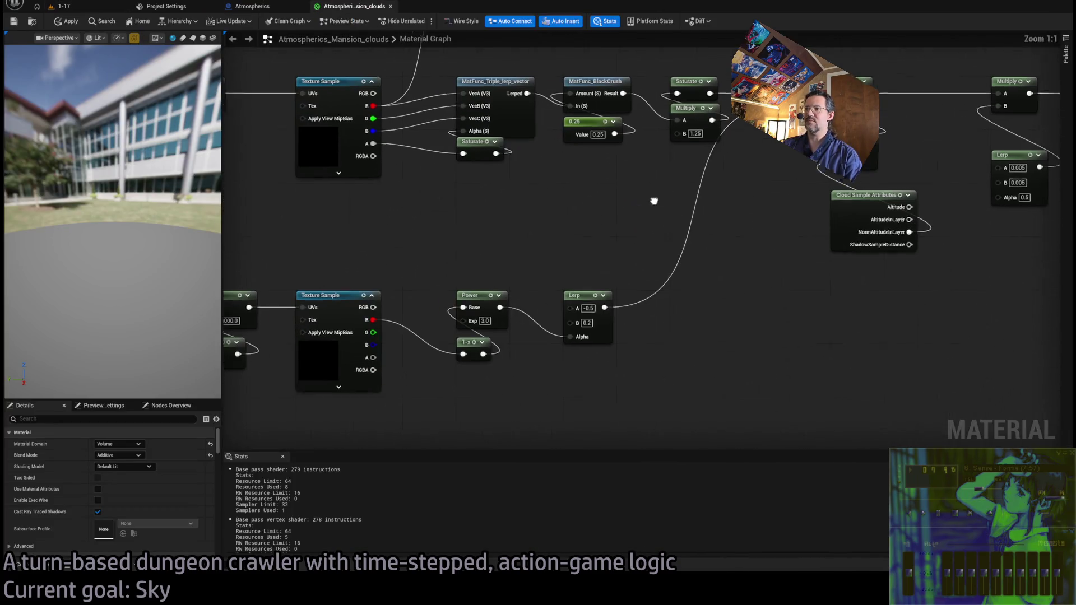
pyautogui.scroll(-3, 586, 311)
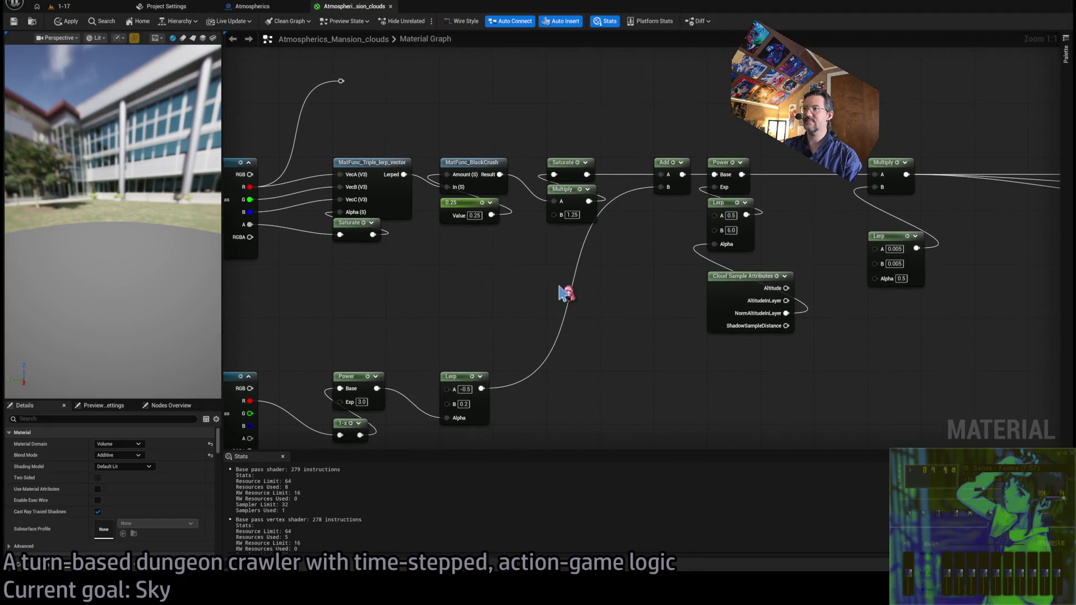
pyautogui.scroll(3, 555, 298)
pyautogui.moveTo(872, 276)
pyautogui.mouseDown()
pyautogui.moveTo(495, 313)
pyautogui.moveTo(536, 288)
pyautogui.mouseUp()
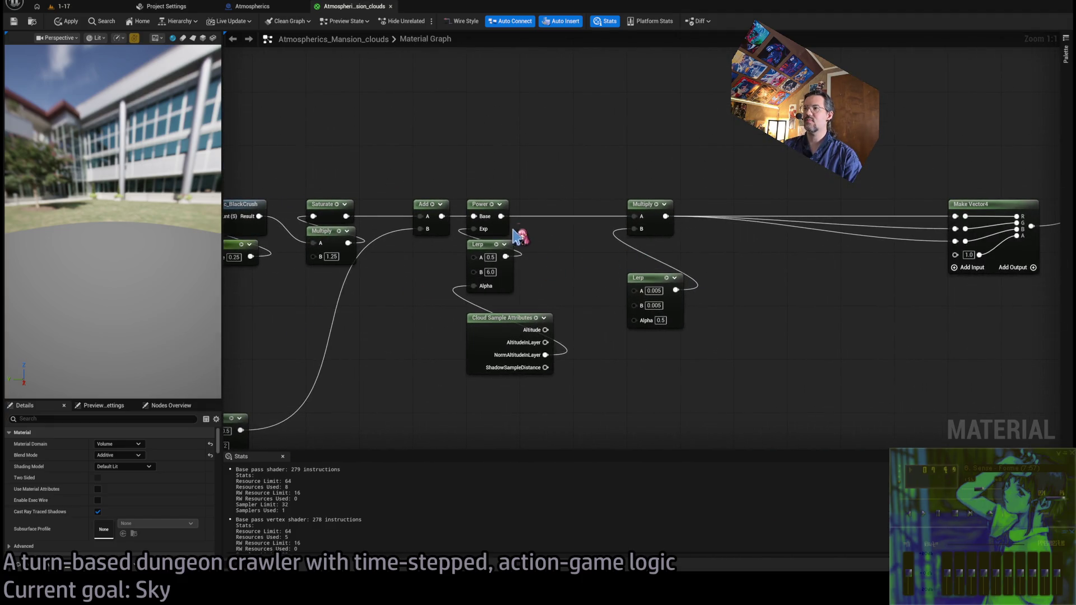
pyautogui.moveTo(466, 205)
pyautogui.mouseDown()
pyautogui.moveTo(512, 140)
pyautogui.moveTo(528, 137)
pyautogui.mouseUp()
pyautogui.press('r')
pyautogui.hotkey('ctrl', 'z')
pyautogui.moveTo(466, 205)
pyautogui.mouseDown()
pyautogui.moveTo(533, 120)
pyautogui.moveTo(594, 217)
pyautogui.mouseUp()
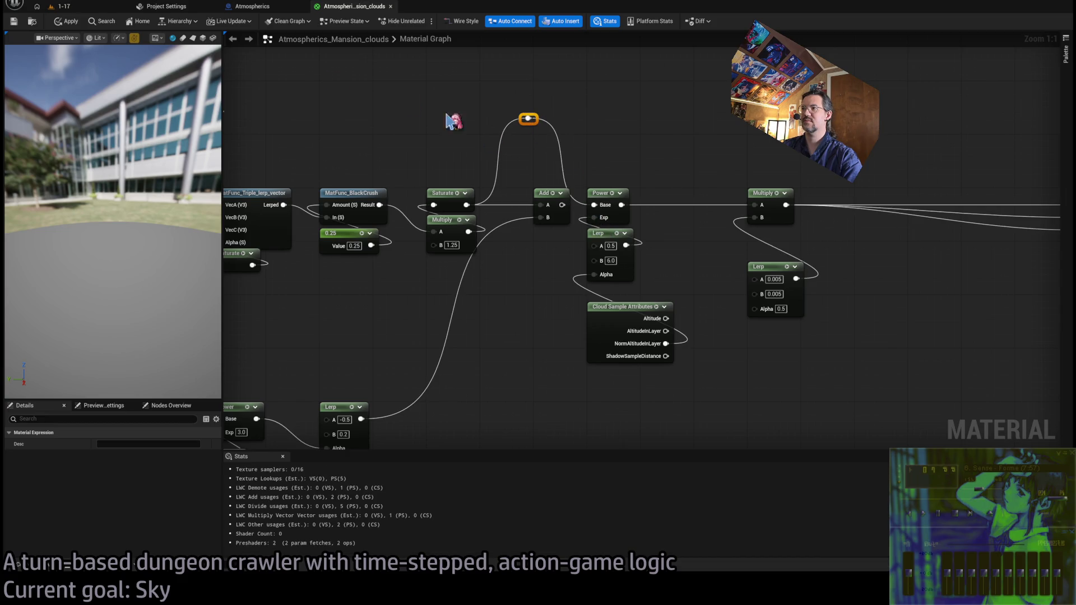
# Preview the sky in the running level, then apply and save the clouds material
pyautogui.click(66, 7)
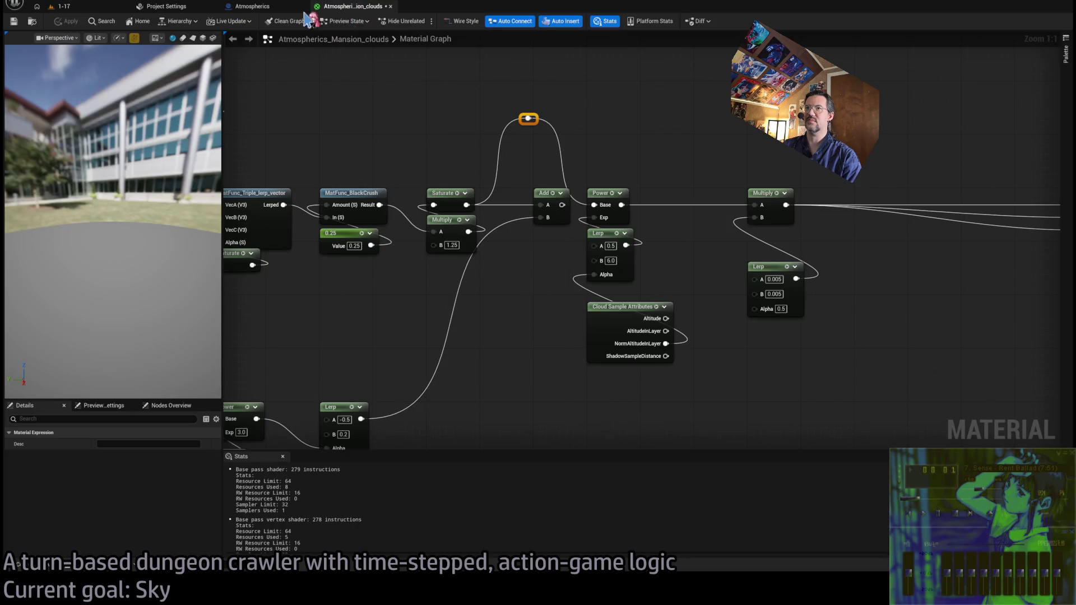
pyautogui.click(350, 6)
pyautogui.click(69, 21)
pyautogui.click(66, 6)
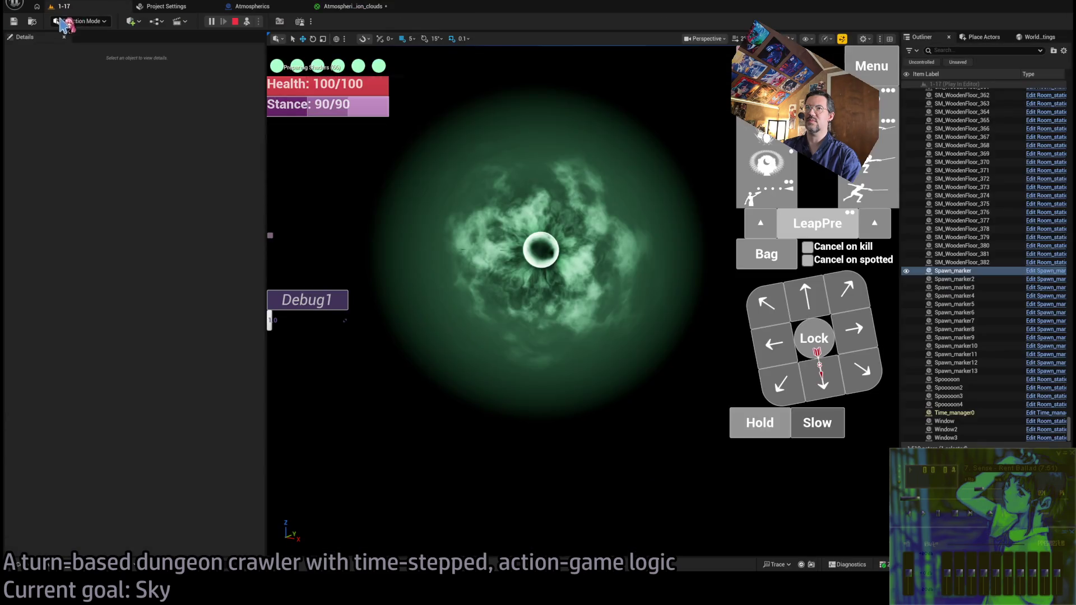
pyautogui.click(353, 6)
pyautogui.click(14, 22)
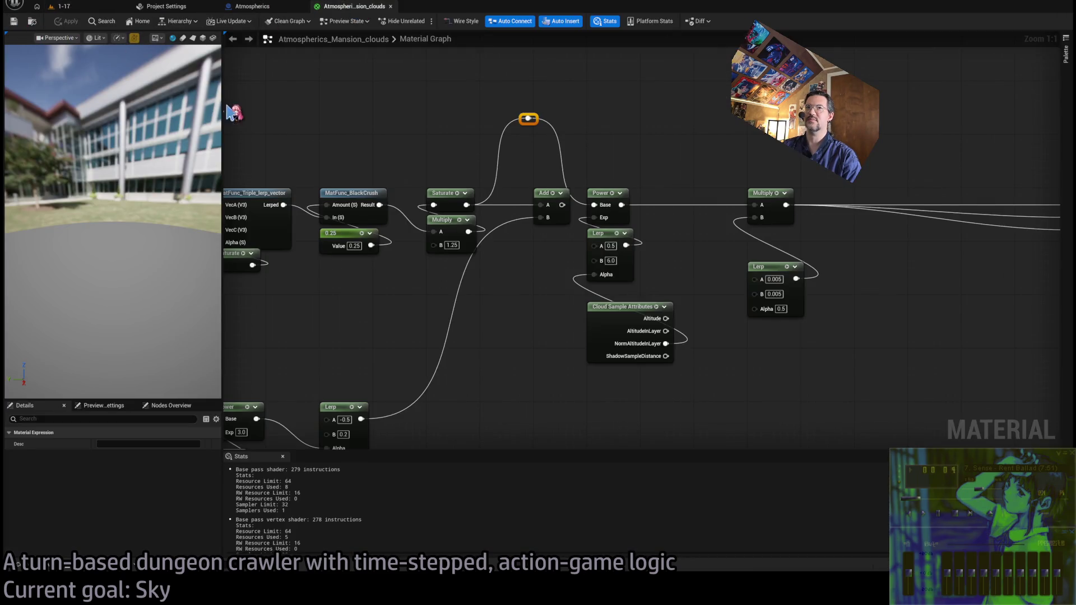
# Check the sky in game, then move the reroute node lower and inspect the texture nodes
pyautogui.click(63, 6)
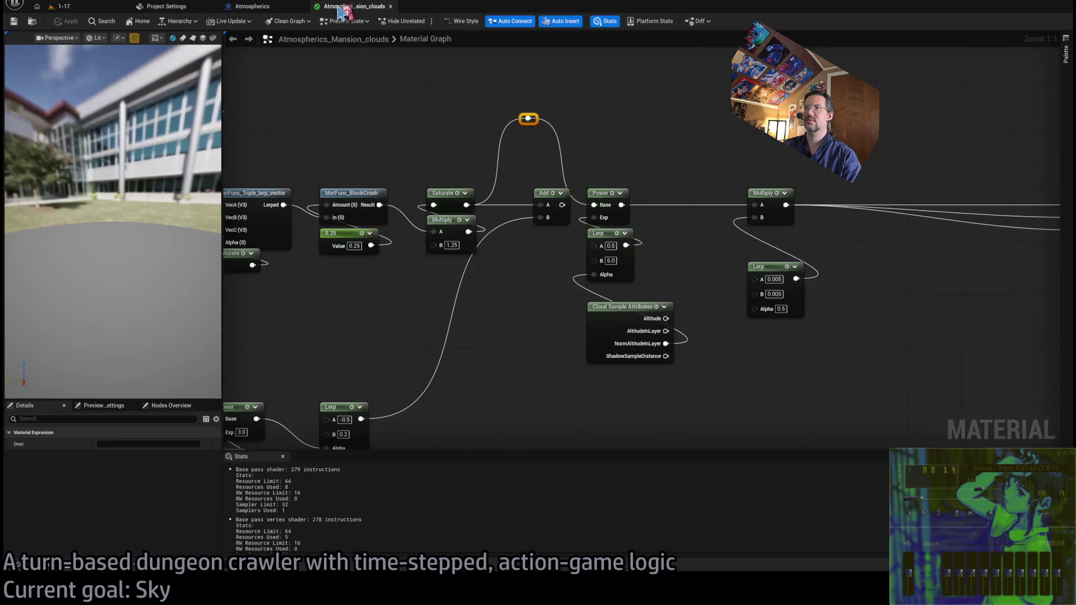
pyautogui.click(353, 6)
pyautogui.moveTo(633, 255)
pyautogui.mouseDown()
pyautogui.moveTo(654, 336)
pyautogui.moveTo(572, 276)
pyautogui.mouseUp()
pyautogui.moveTo(624, 371); pyautogui.dragTo(540, 372)
pyautogui.moveTo(563, 141)
pyautogui.mouseDown()
pyautogui.moveTo(579, 183)
pyautogui.moveTo(576, 173)
pyautogui.mouseUp()
pyautogui.click(634, 158)
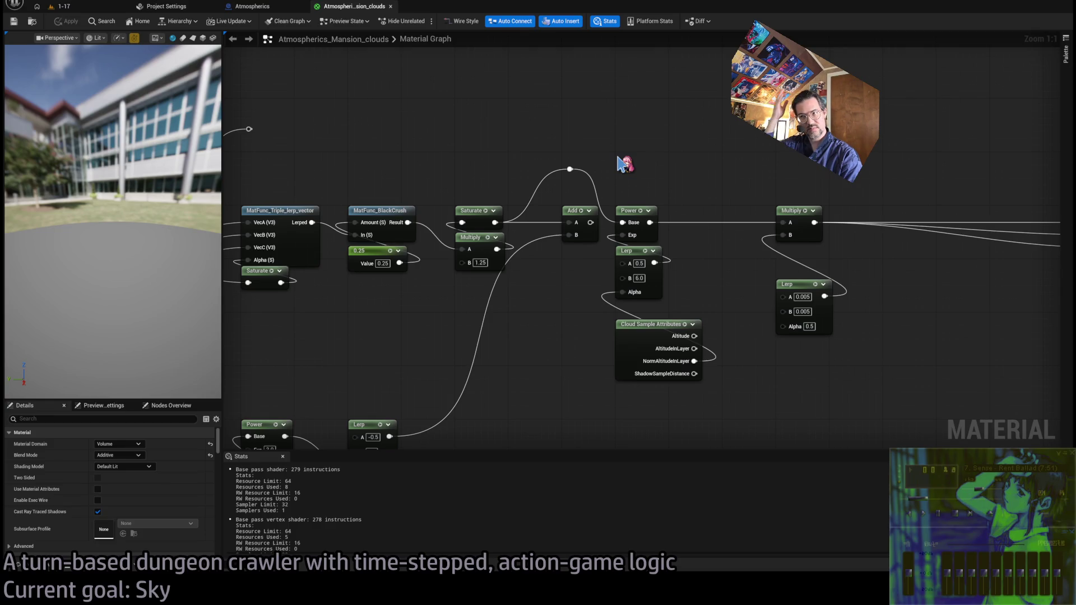
pyautogui.moveTo(649, 161); pyautogui.dragTo(576, 183)
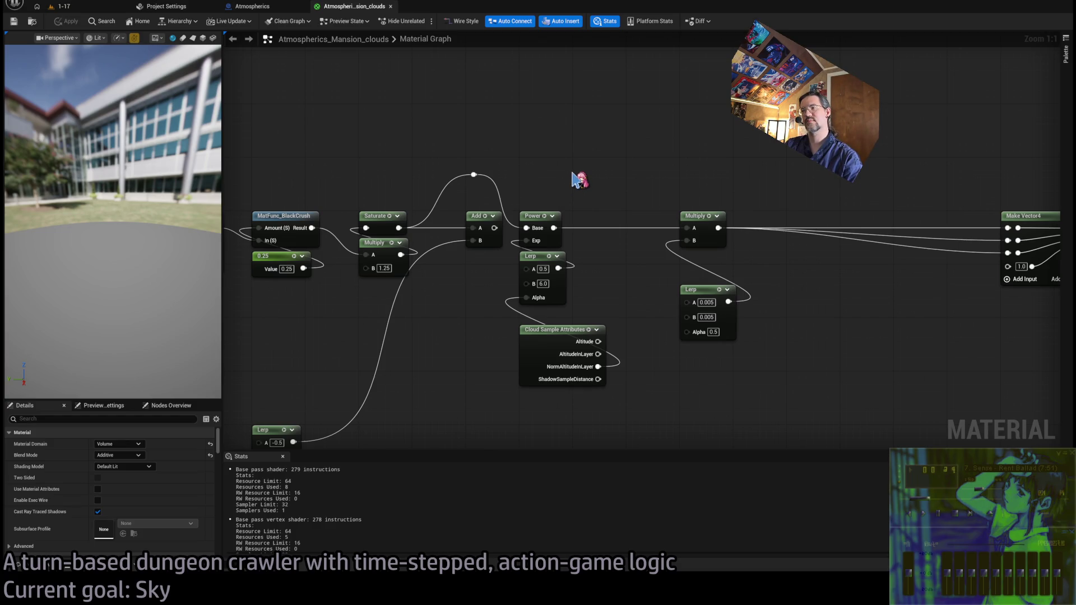
pyautogui.moveTo(538, 182)
pyautogui.mouseDown()
pyautogui.moveTo(405, 207)
pyautogui.moveTo(512, 204)
pyautogui.mouseUp()
pyautogui.moveTo(679, 158); pyautogui.dragTo(931, 192)
pyautogui.moveTo(565, 274)
pyautogui.mouseDown()
pyautogui.moveTo(1014, 192)
pyautogui.moveTo(504, 213)
pyautogui.moveTo(502, 163)
pyautogui.moveTo(533, 193)
pyautogui.mouseUp()
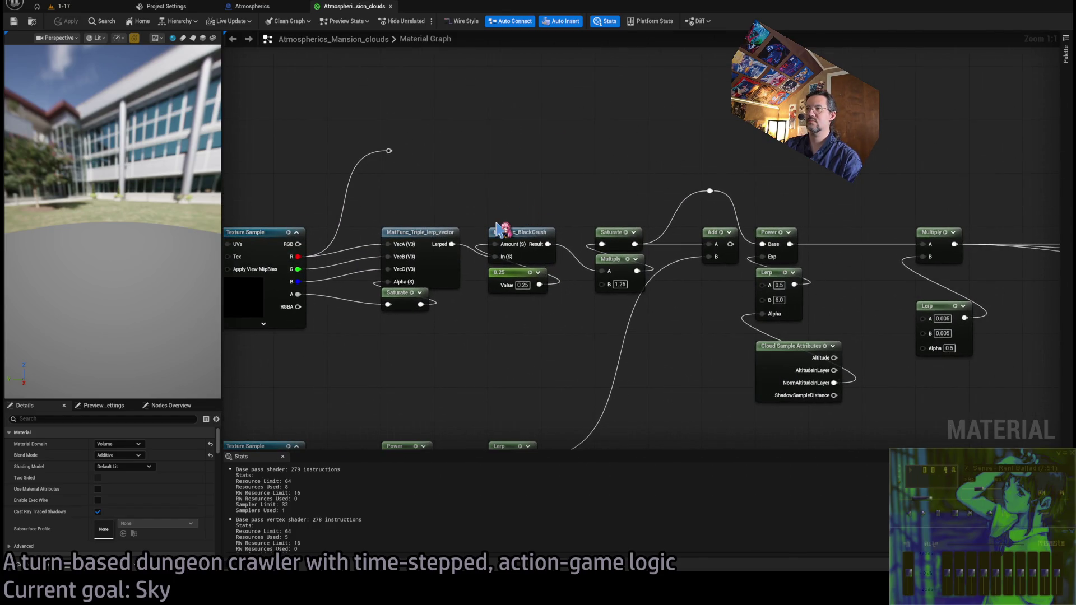
# Wire the Lerped output through a new reroute into Saturate's input, apply, and check the clouds
pyautogui.moveTo(451, 245)
pyautogui.mouseDown()
pyautogui.moveTo(465, 246)
pyautogui.moveTo(516, 158)
pyautogui.moveTo(602, 244)
pyautogui.mouseUp()
pyautogui.click(529, 168)
pyautogui.click(55, 24)
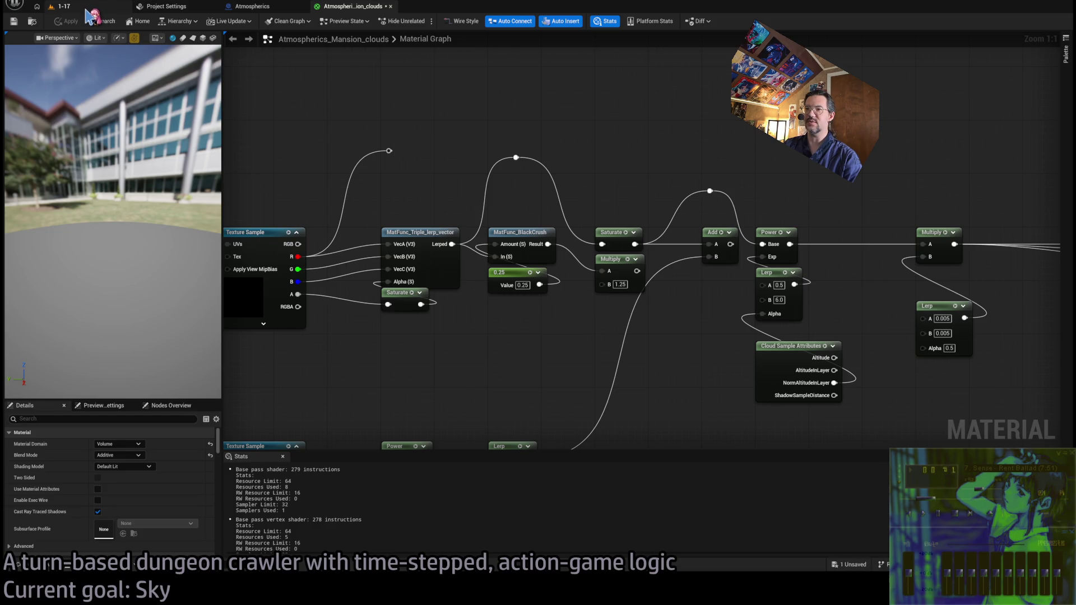
pyautogui.click(86, 8)
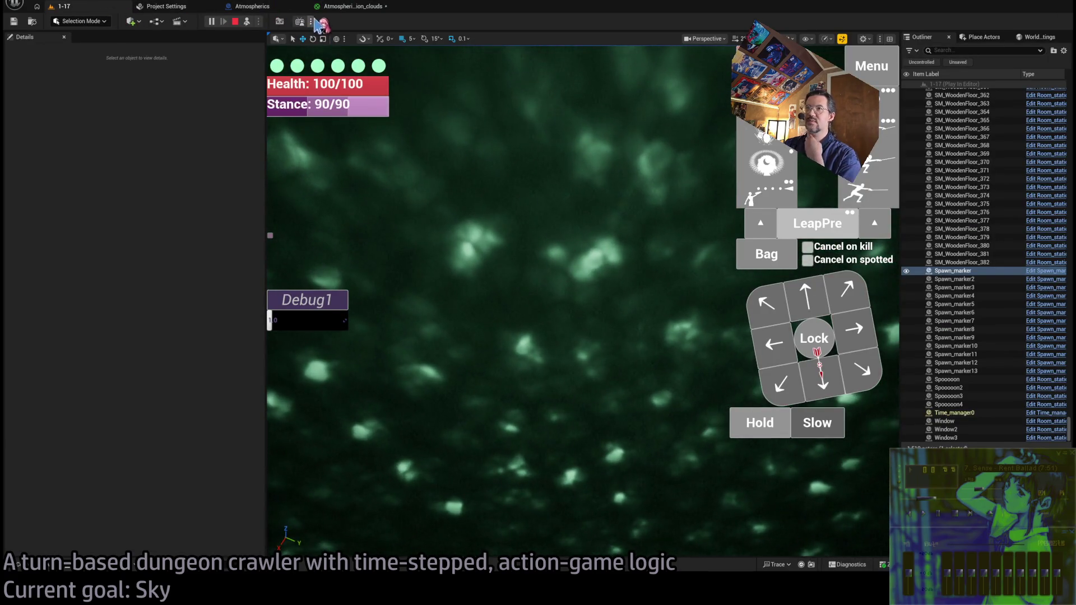
pyautogui.click(345, 8)
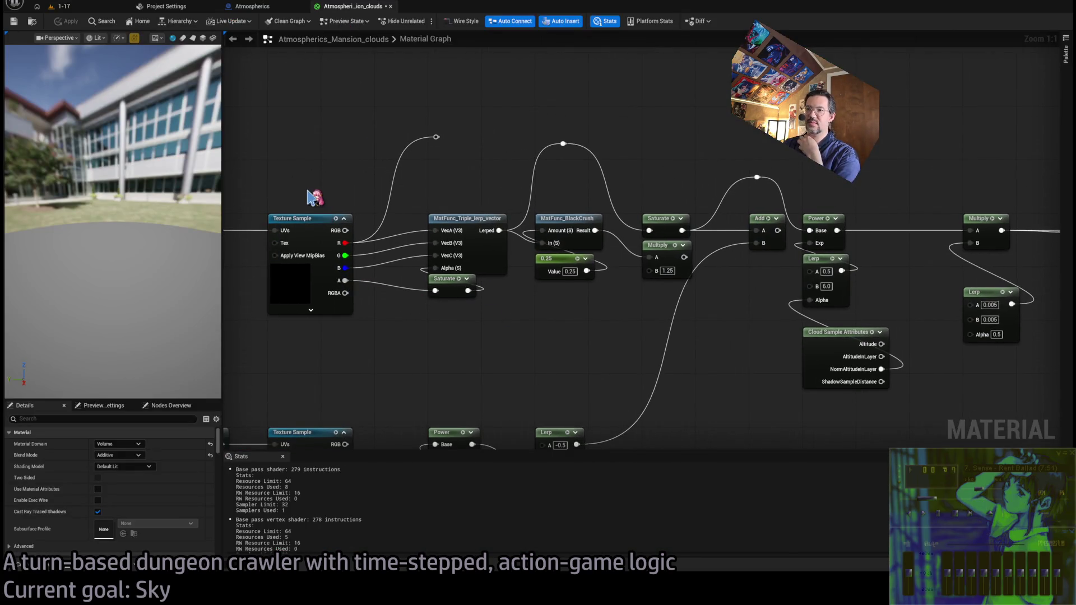
pyautogui.click(302, 289)
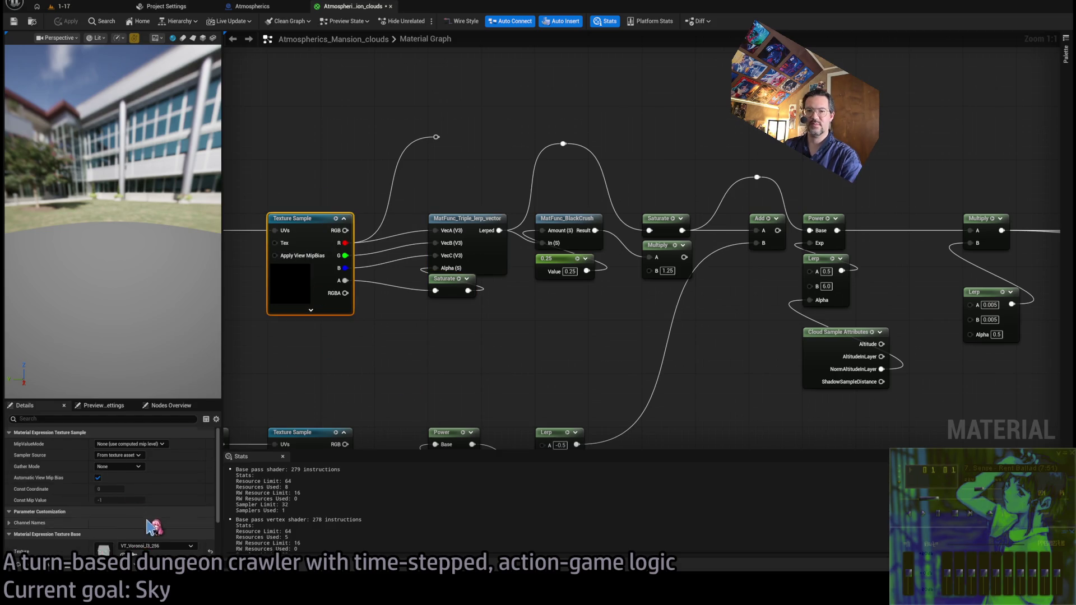
pyautogui.scroll(-3, 151, 521)
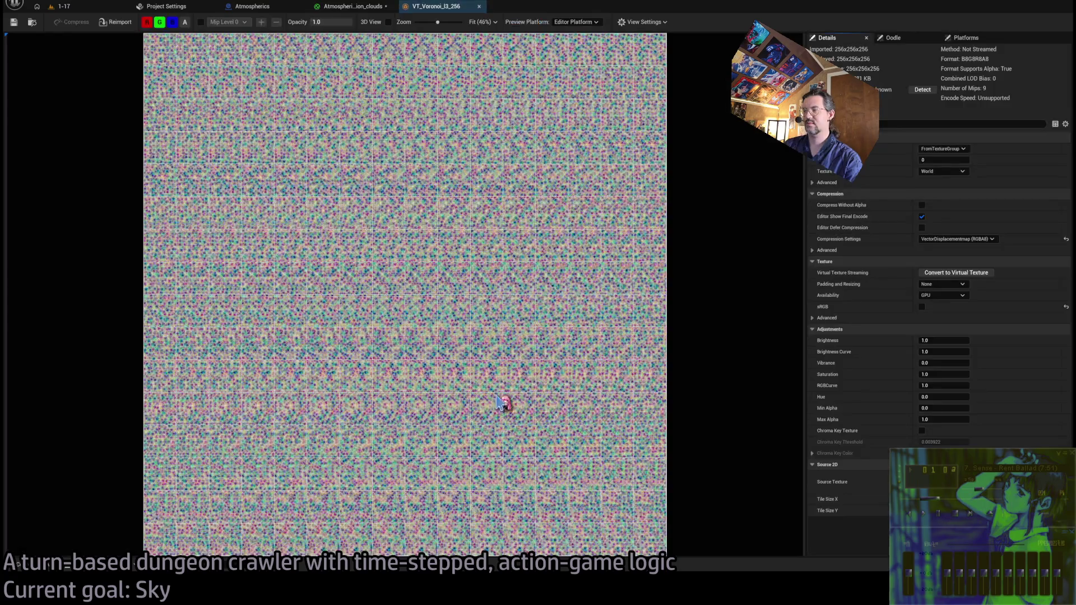
pyautogui.click(308, 7)
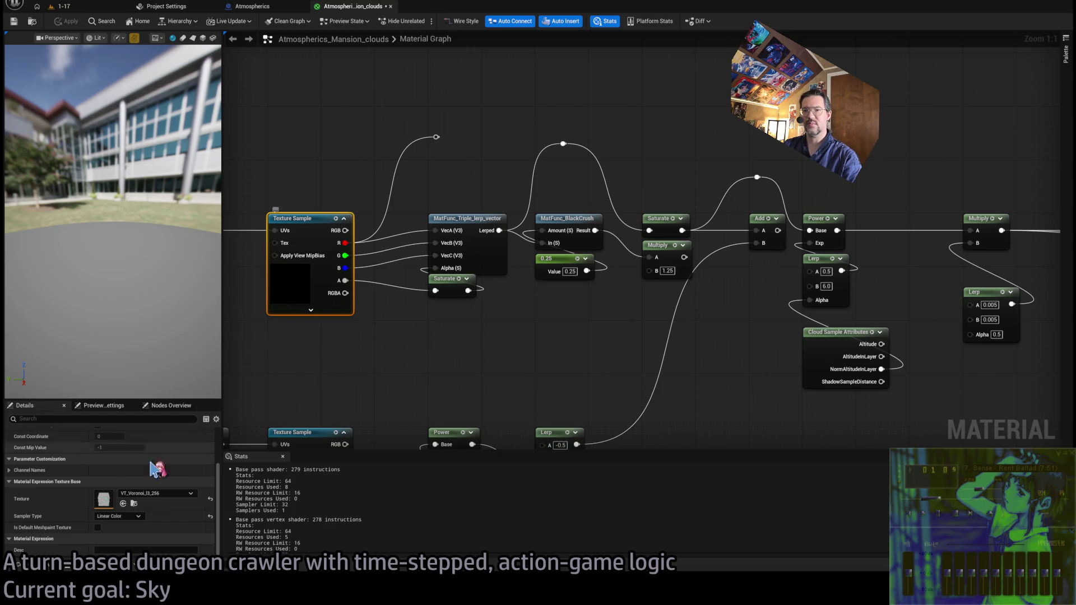
pyautogui.doubleClick(103, 498)
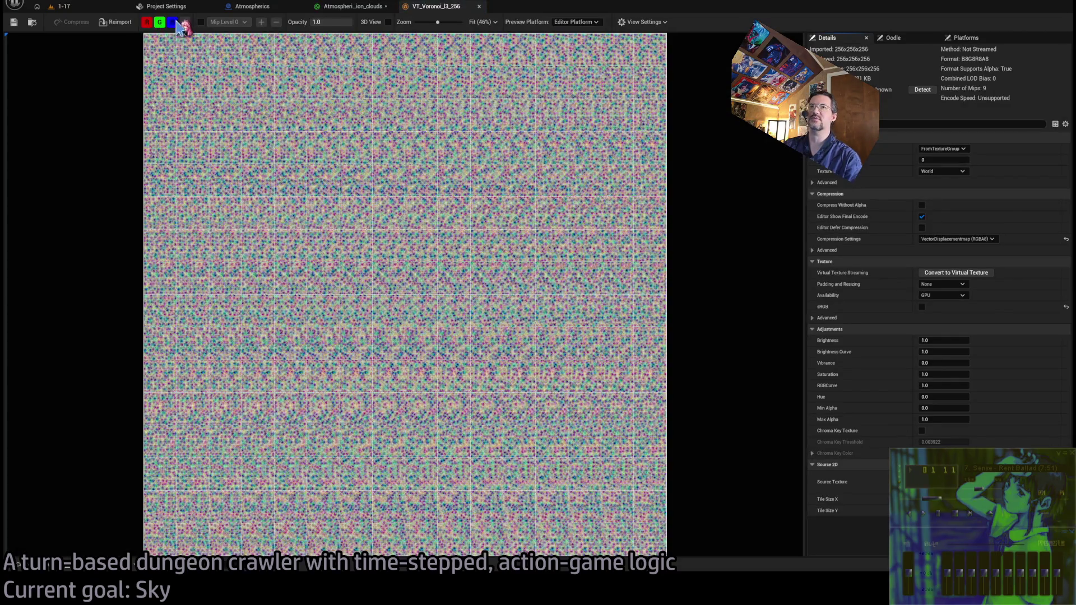
pyautogui.click(185, 22)
pyautogui.click(185, 22)
pyautogui.click(185, 22)
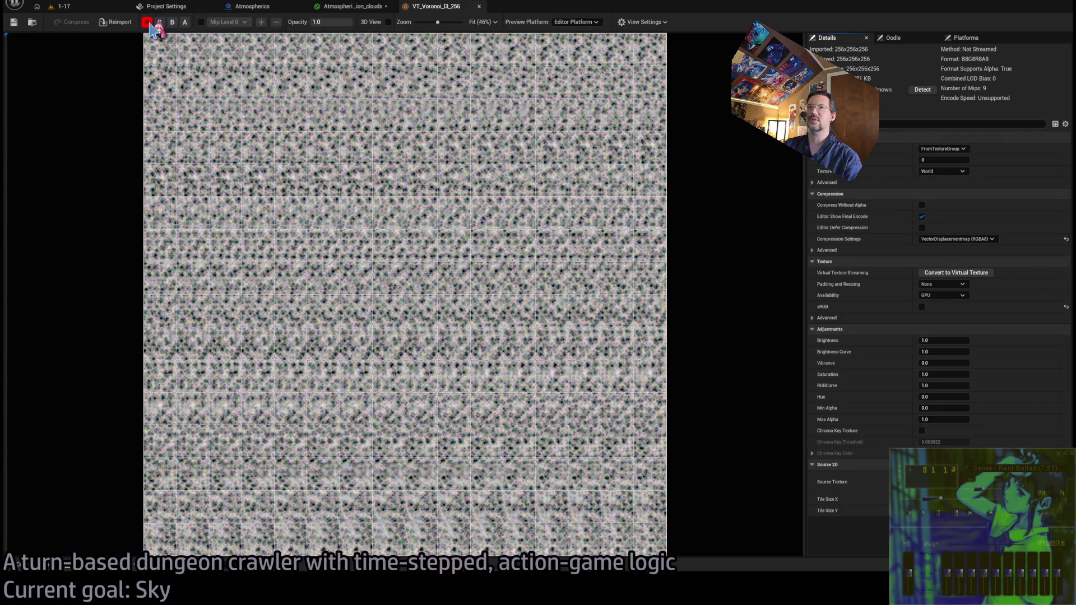
pyautogui.click(185, 23)
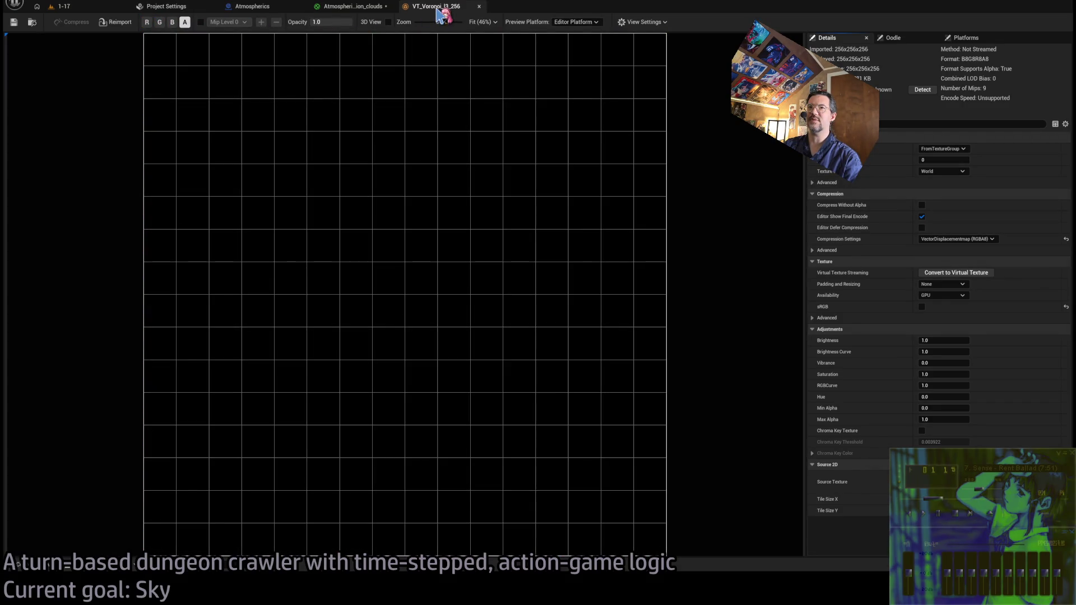
pyautogui.click(93, 7)
pyautogui.click(438, 8)
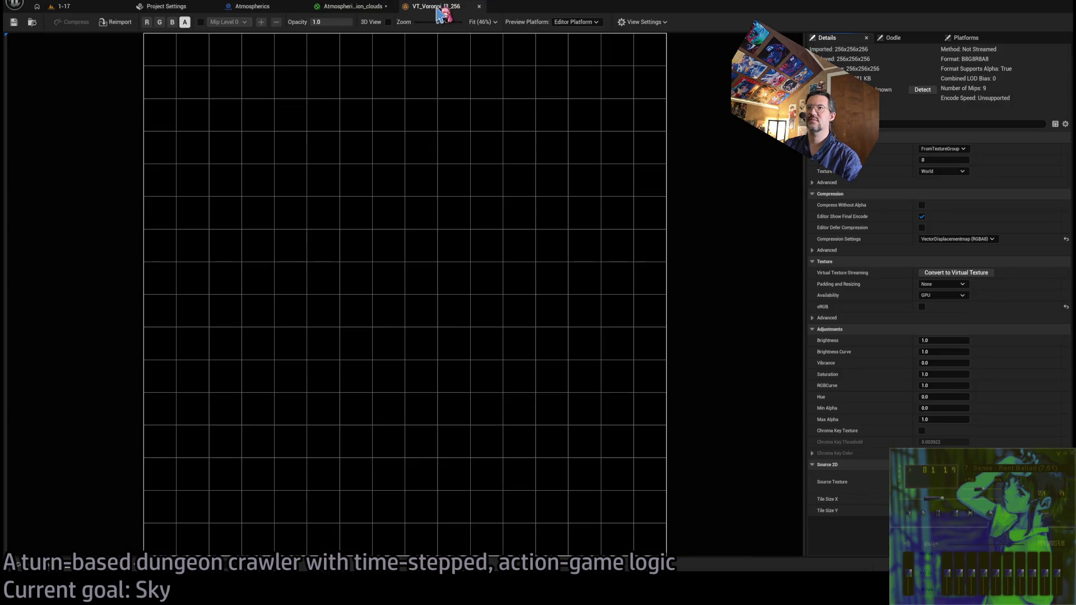
pyautogui.middleClick(442, 11)
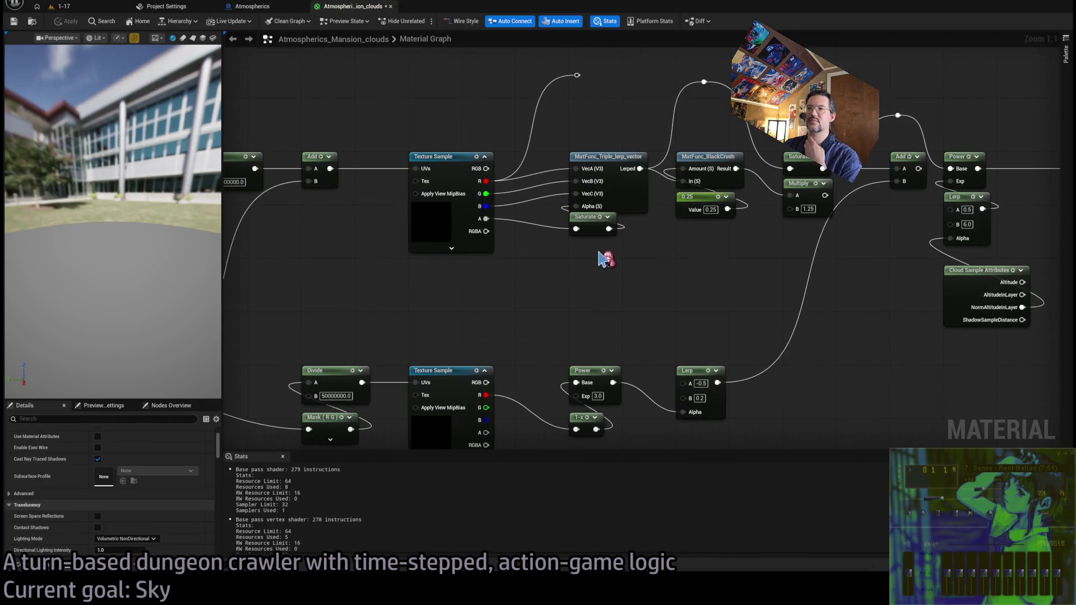
# Apply the current material and inspect the sky in the running 1-17 level
pyautogui.moveTo(548, 276)
pyautogui.mouseDown()
pyautogui.moveTo(601, 212)
pyautogui.moveTo(486, 348)
pyautogui.moveTo(583, 193)
pyautogui.moveTo(568, 192)
pyautogui.mouseUp()
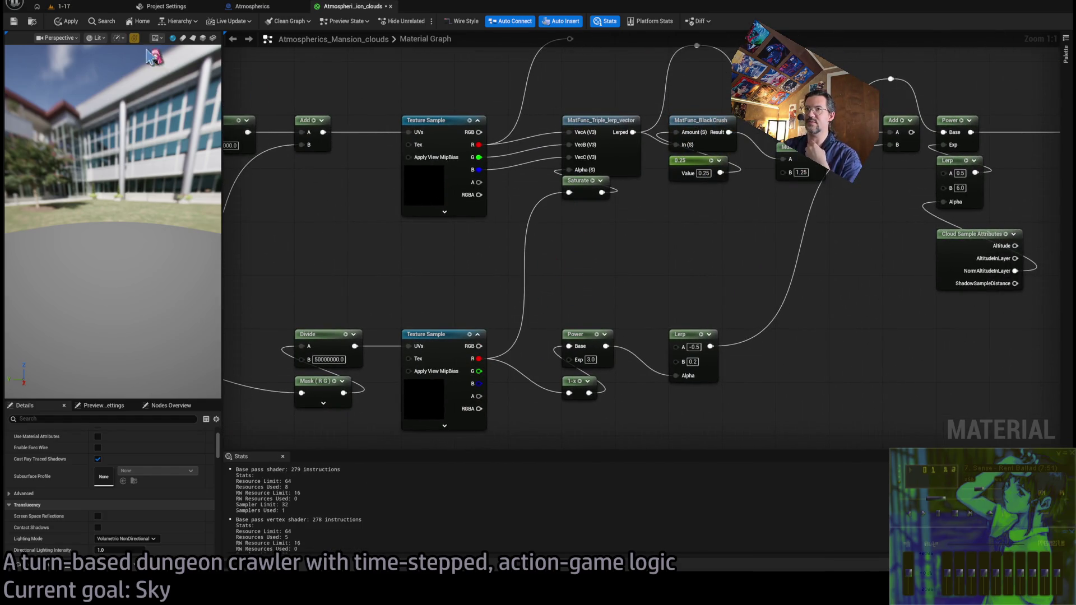
pyautogui.click(66, 21)
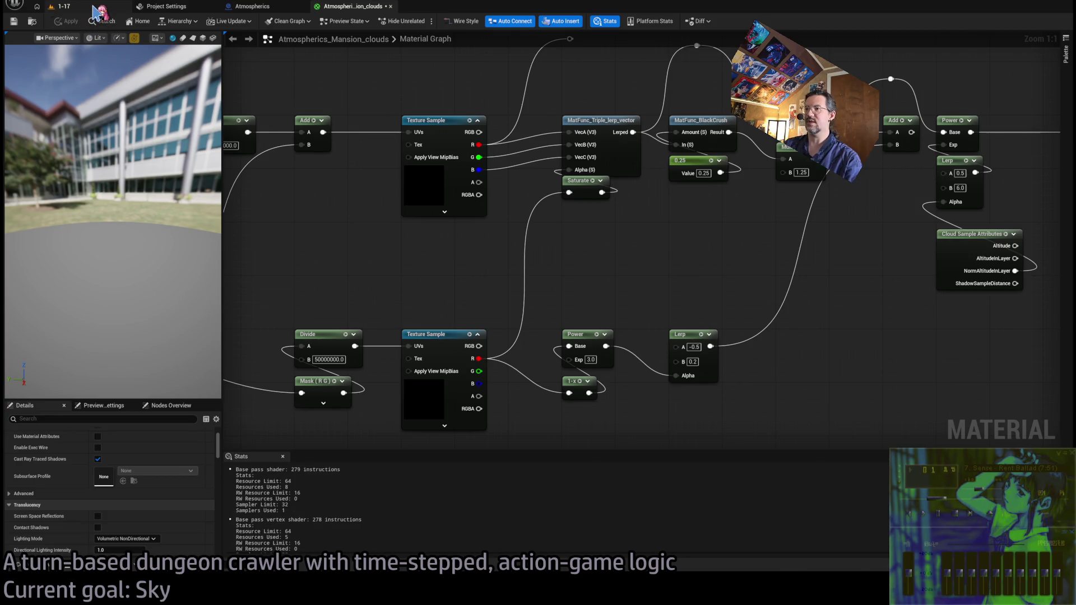
pyautogui.click(98, 12)
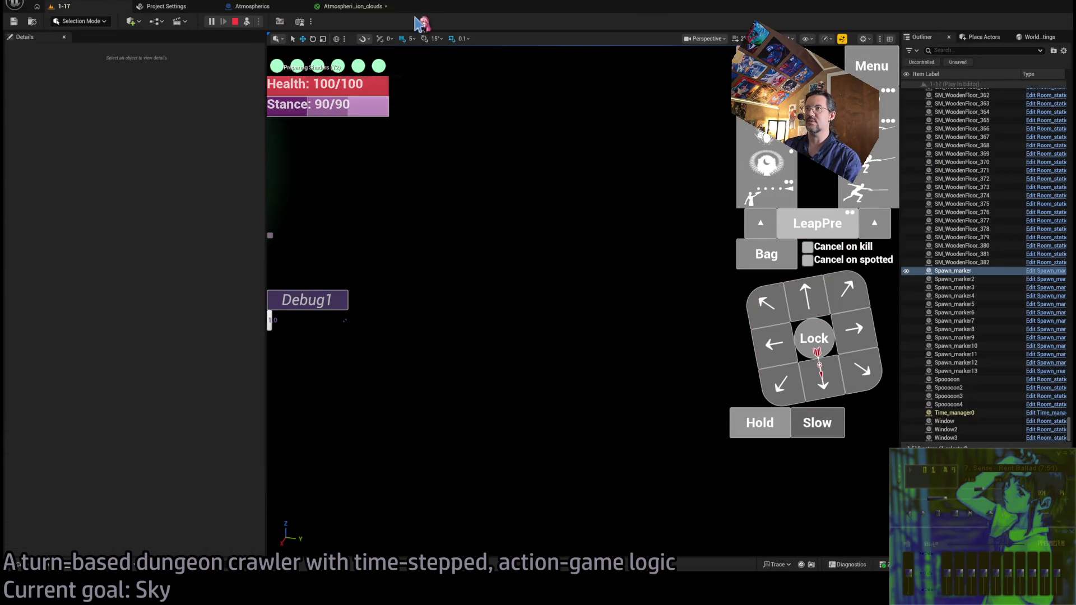
pyautogui.click(353, 7)
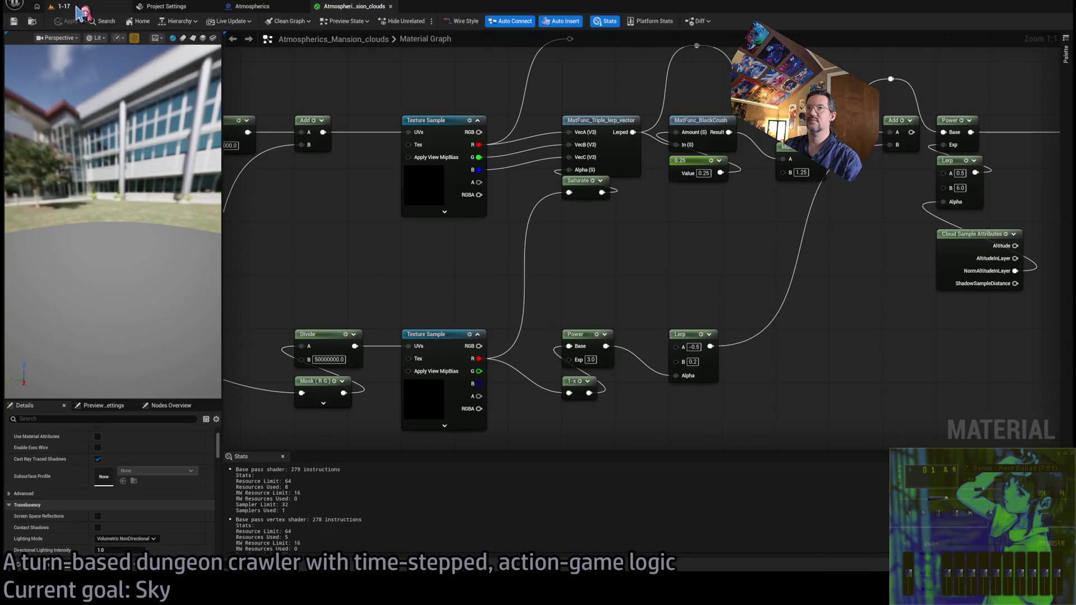
pyautogui.click(75, 7)
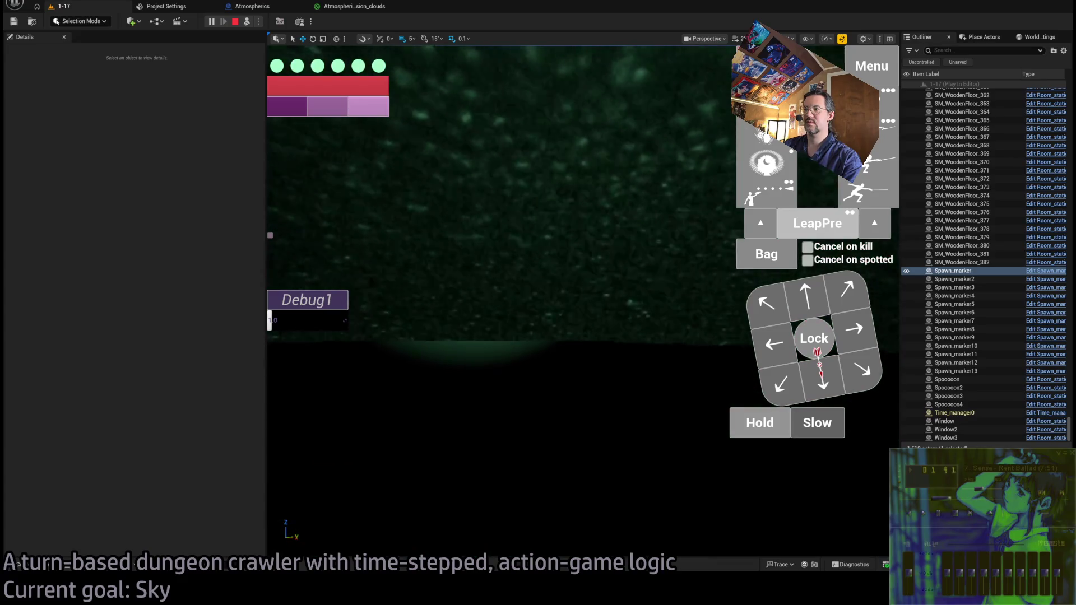
pyautogui.click(357, 12)
# Set the first cloud-texture Divide B value to 20000000 and preview the sky
pyautogui.moveTo(649, 212); pyautogui.dragTo(570, 281)
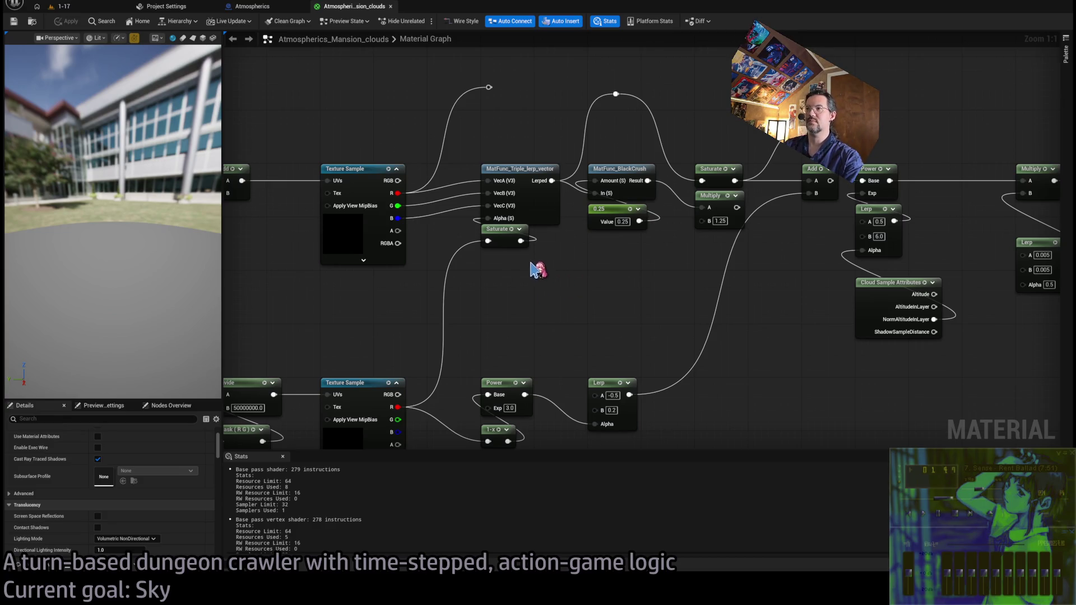
pyautogui.moveTo(417, 258)
pyautogui.mouseDown()
pyautogui.moveTo(435, 223)
pyautogui.moveTo(496, 233)
pyautogui.mouseUp()
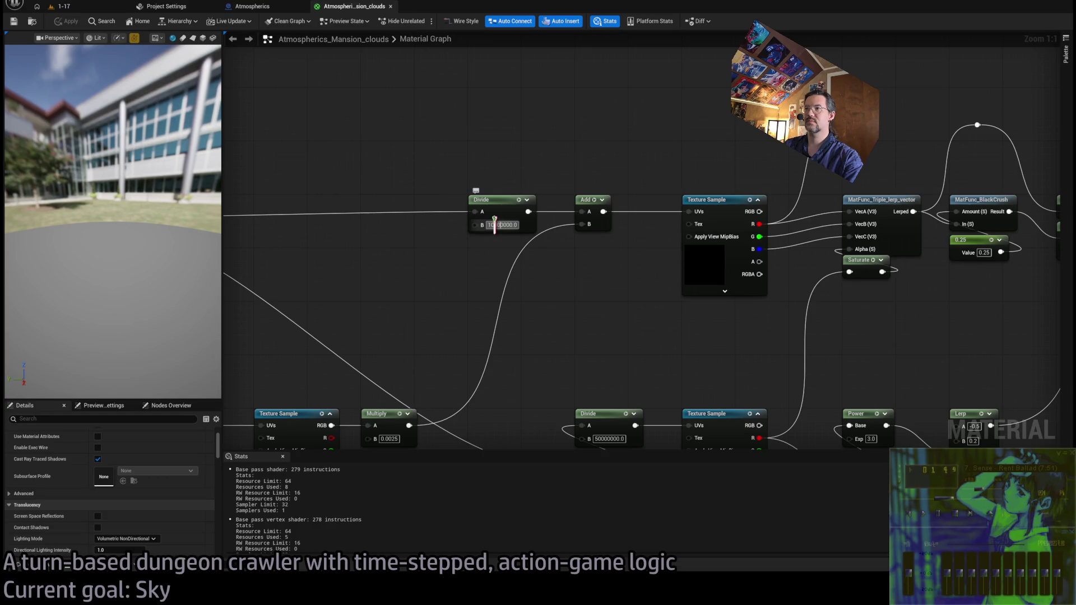
pyautogui.write('20000000')
pyautogui.press('Return')
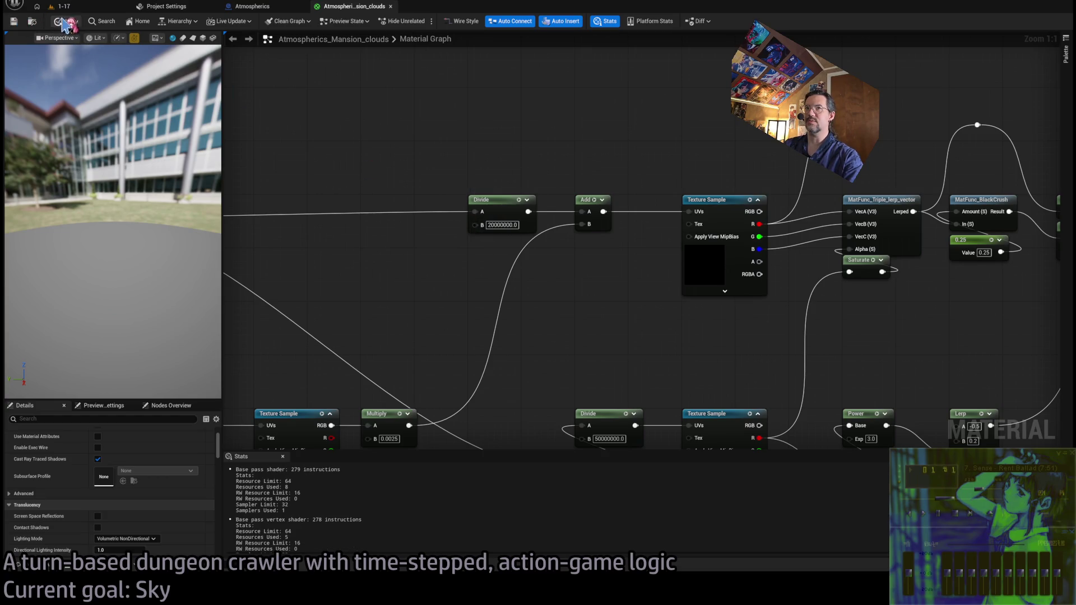
pyautogui.click(73, 9)
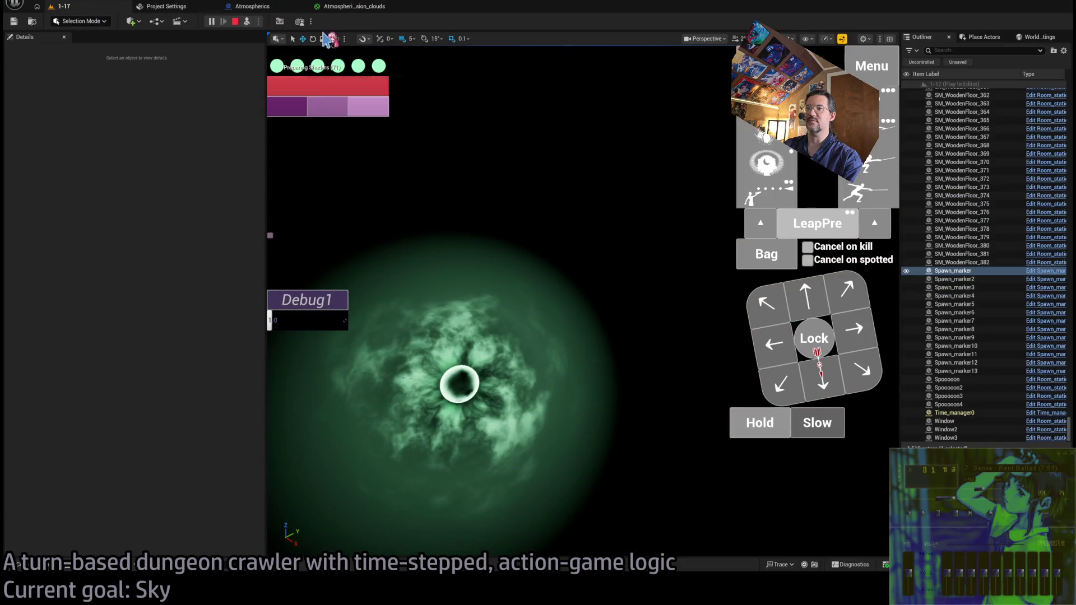
pyautogui.click(362, 8)
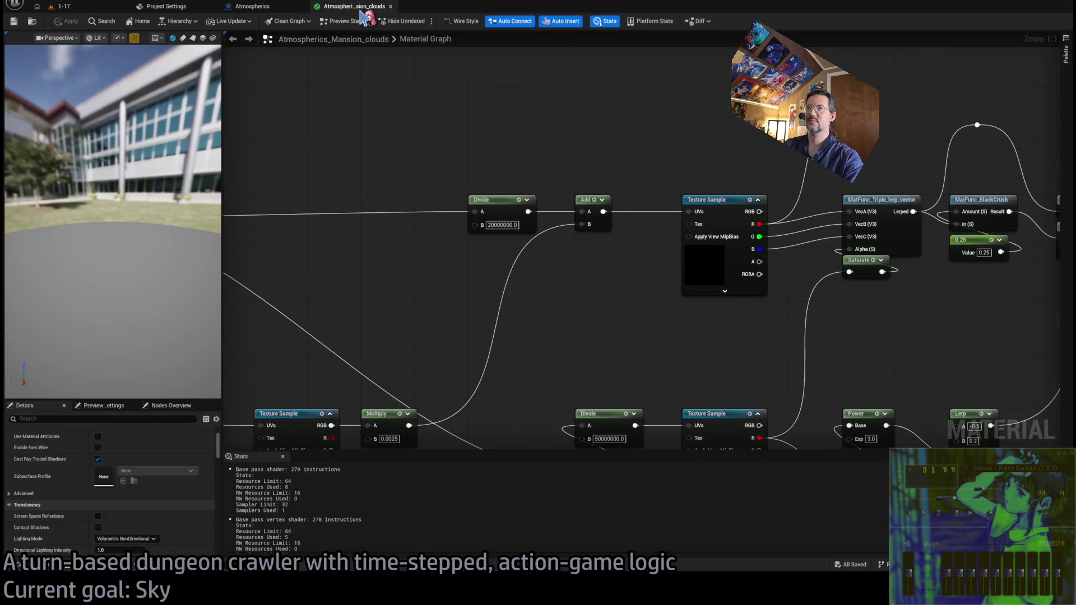
# Set the other Divide B value to 30000000 and check the green cloud streaks in game
pyautogui.click(65, 8)
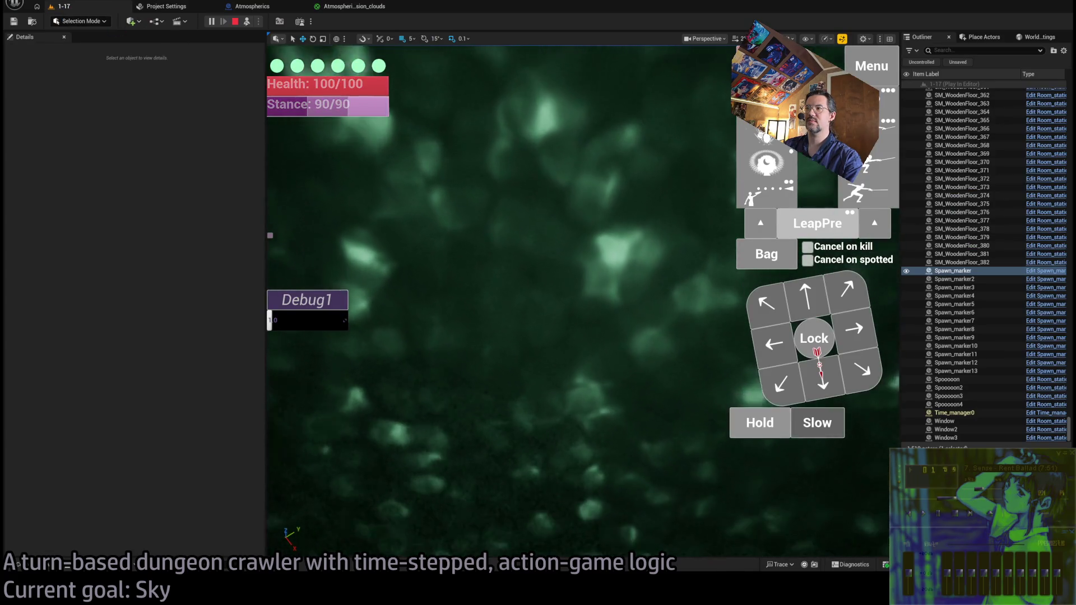
pyautogui.click(365, 10)
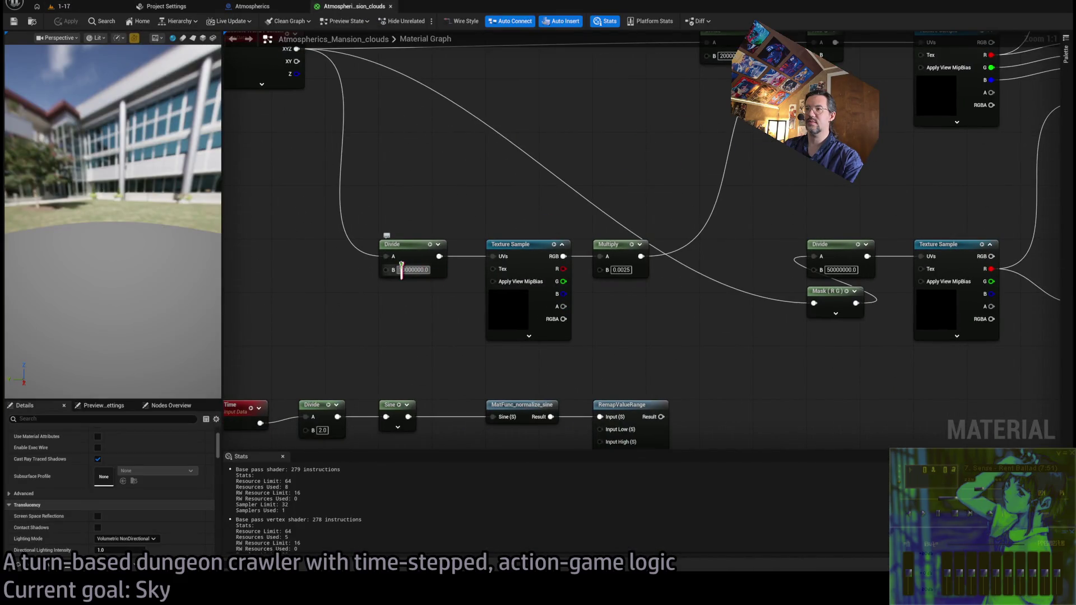
pyautogui.write('3')
pyautogui.press('Return')
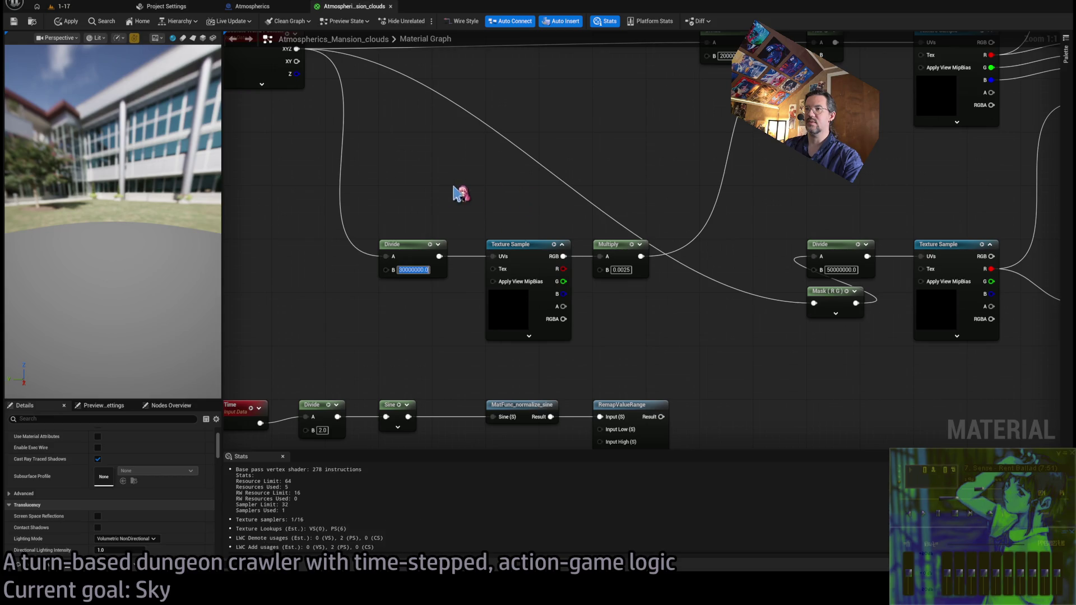
pyautogui.click(82, 8)
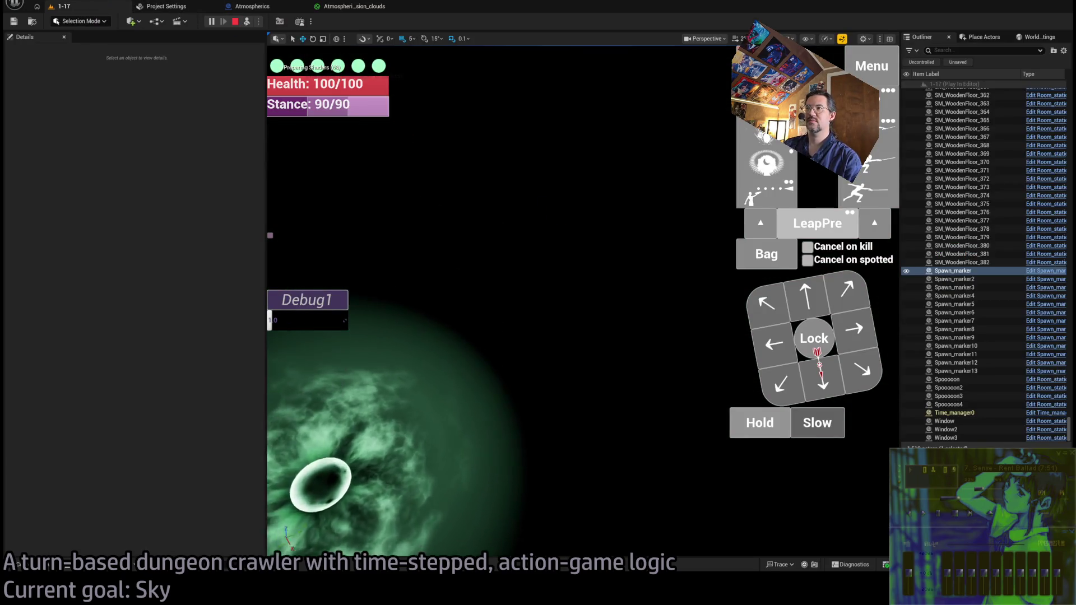